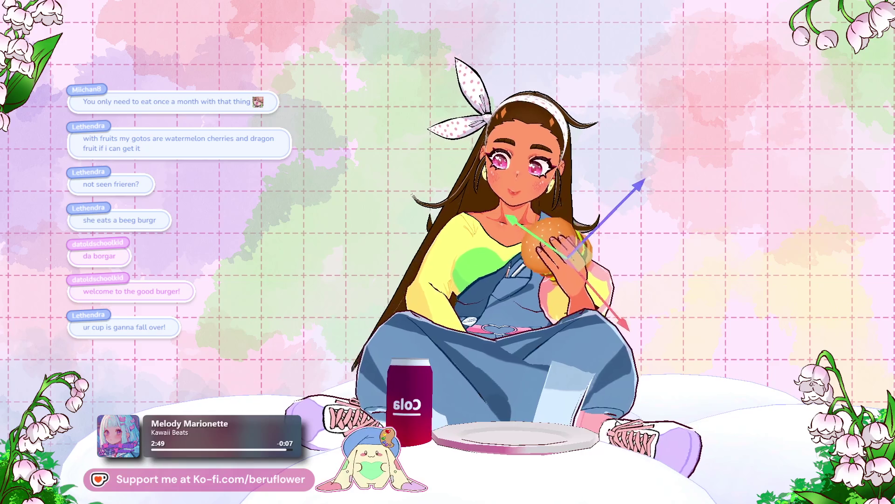
# Step: Close the File menu and bring the envi_sketchy canvas to about 66.7% zoom
pyautogui.press('e')
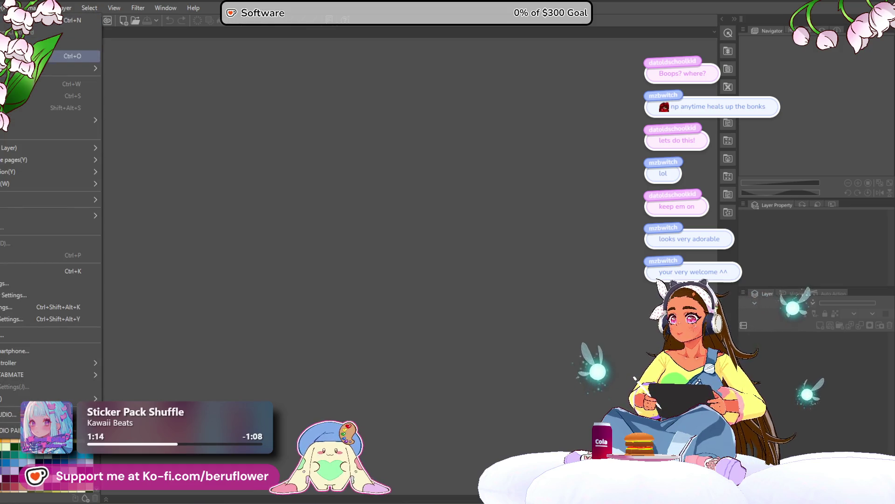
pyautogui.press('Escape')
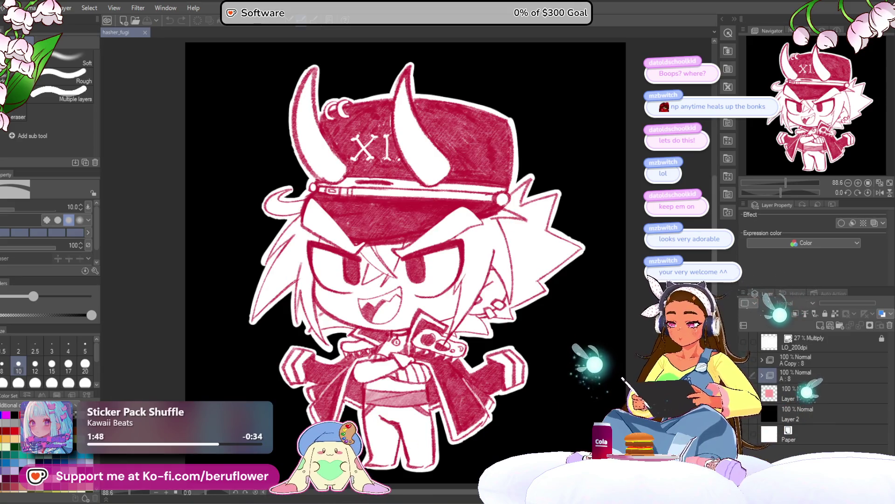
pyautogui.scroll(-2, 343, 323)
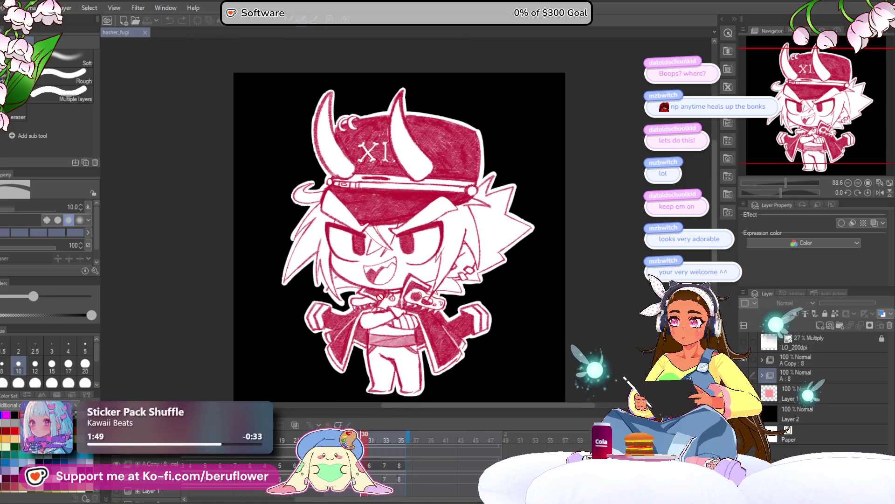
pyautogui.scroll(2, 363, 307)
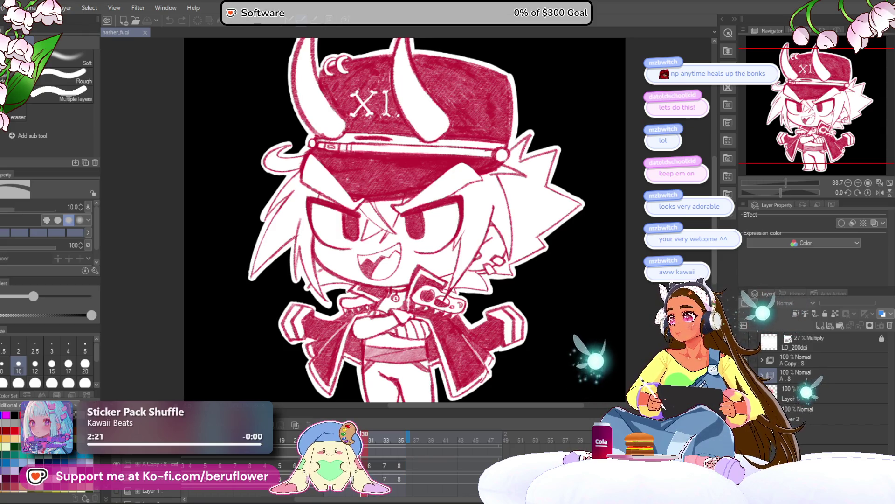
pyautogui.scroll(-1, 422, 269)
pyautogui.scroll(1, 420, 261)
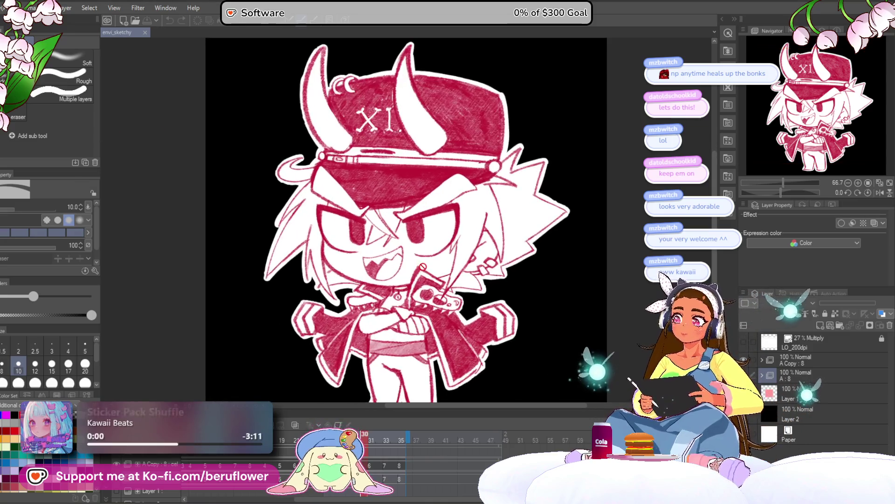
# Step: Open the File menu with Alt+F over the envi_sketchy horned chibi drawing
pyautogui.scroll(-2, 418, 253)
pyautogui.scroll(1, 418, 253)
pyautogui.scroll(-1, 417, 253)
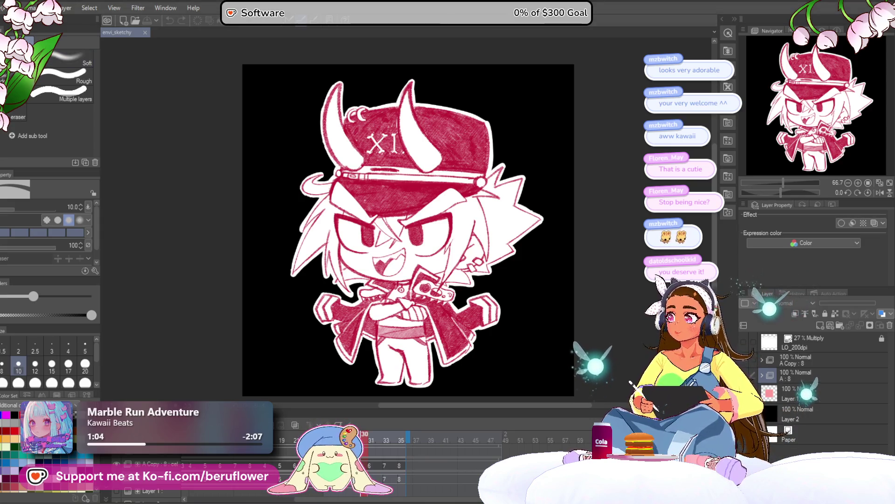
pyautogui.hotkey('alt', 'f')
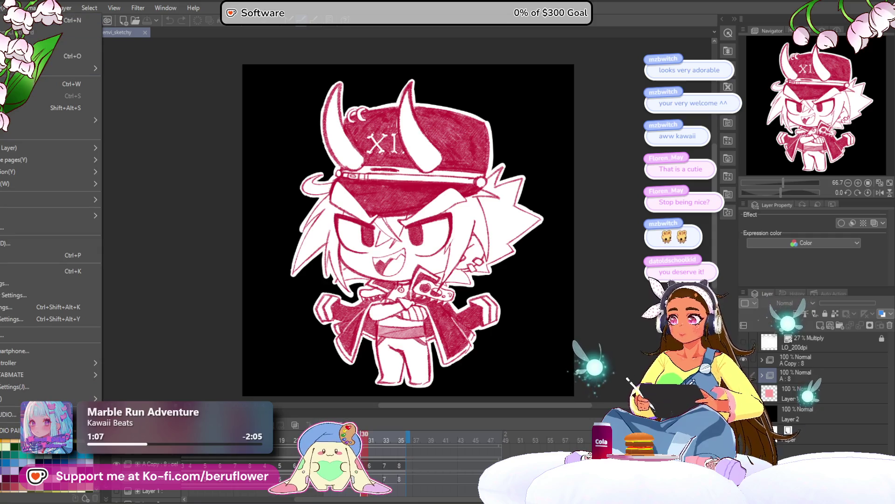
# Step: Open the recent beru_flustered.clip, review it, then close its tab to return to envi_sketchy
pyautogui.moveTo(79, 69)
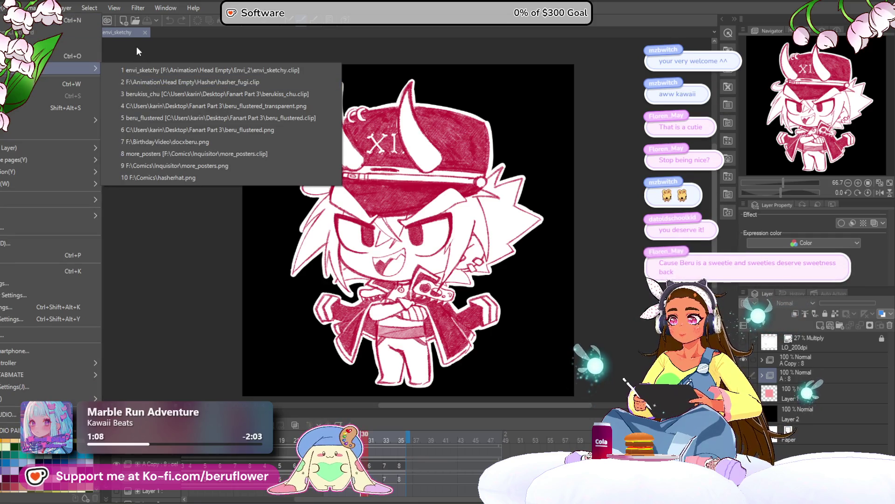
pyautogui.click(179, 121)
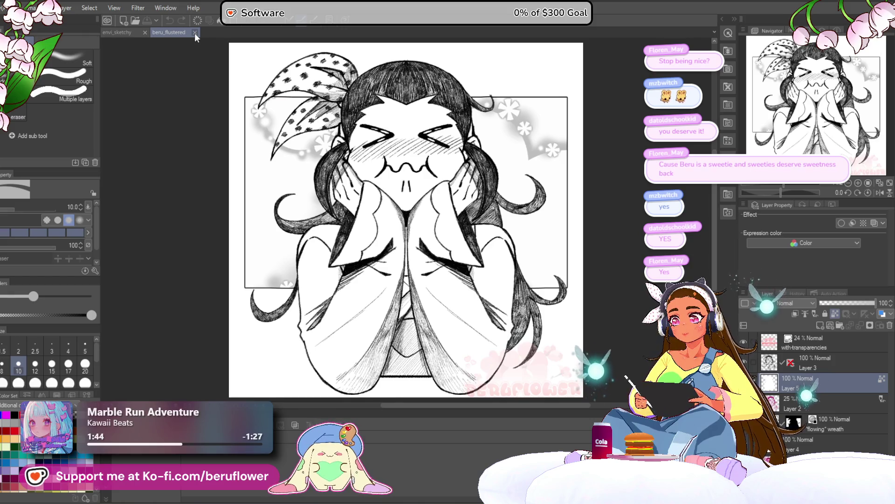
pyautogui.click(195, 33)
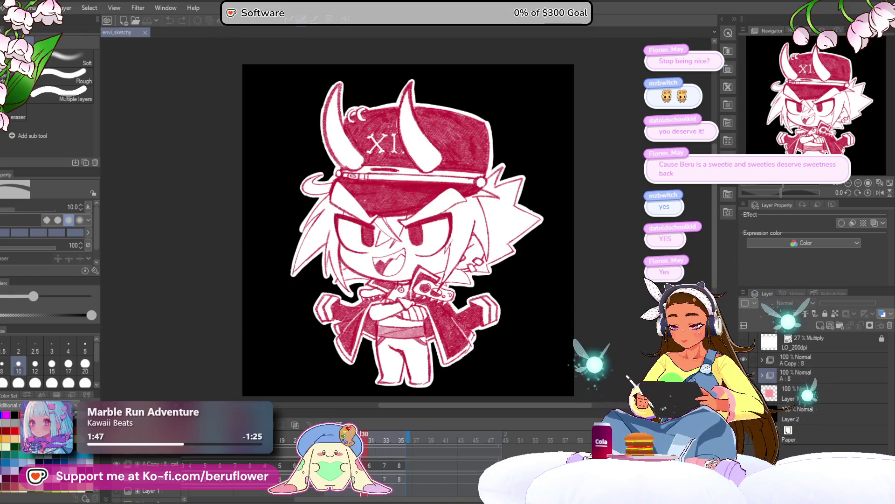
pyautogui.moveTo(373, 497); pyautogui.dragTo(295, 496)
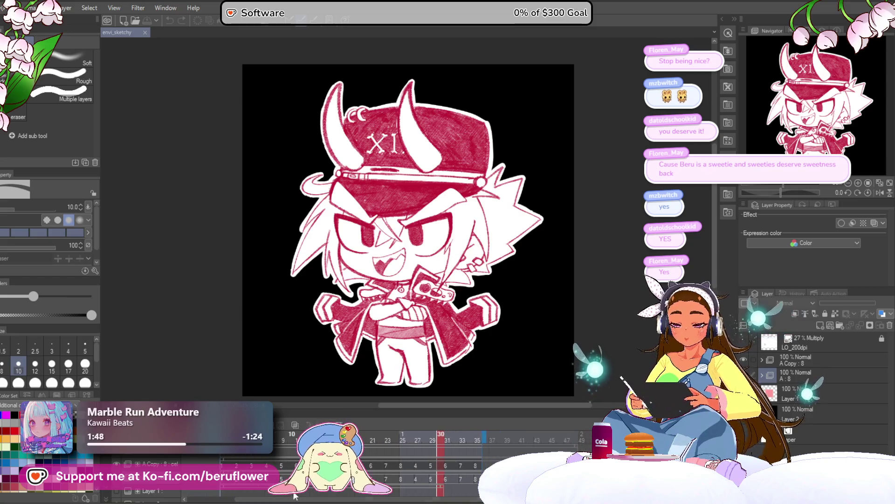
# Step: Play the envi_sketchy animation twice from frame 1, then select the A Copy layer
pyautogui.press('Home')
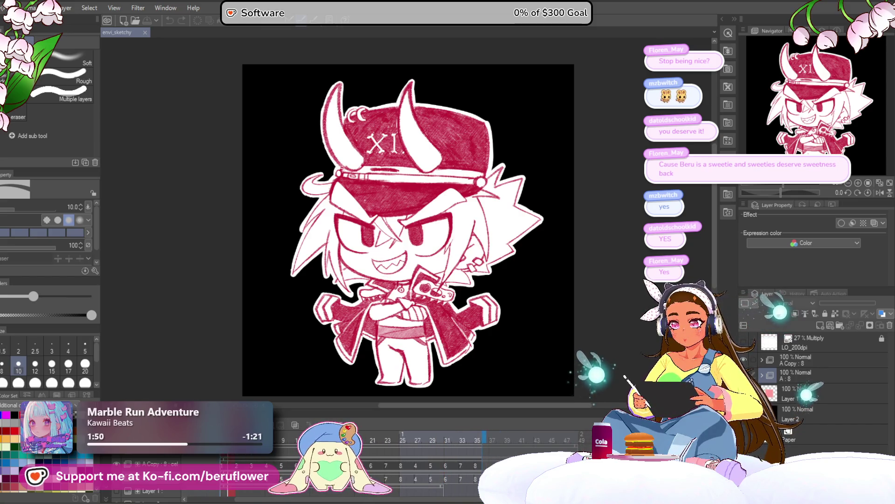
pyautogui.press('space')
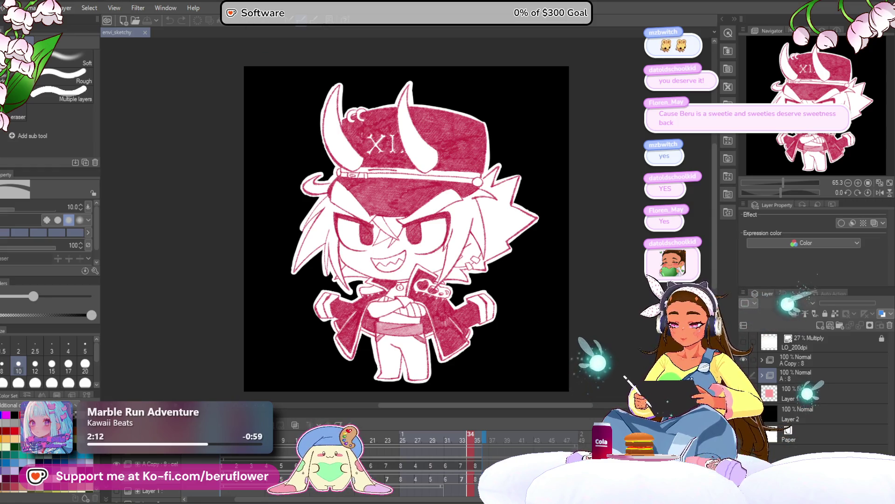
pyautogui.press('space')
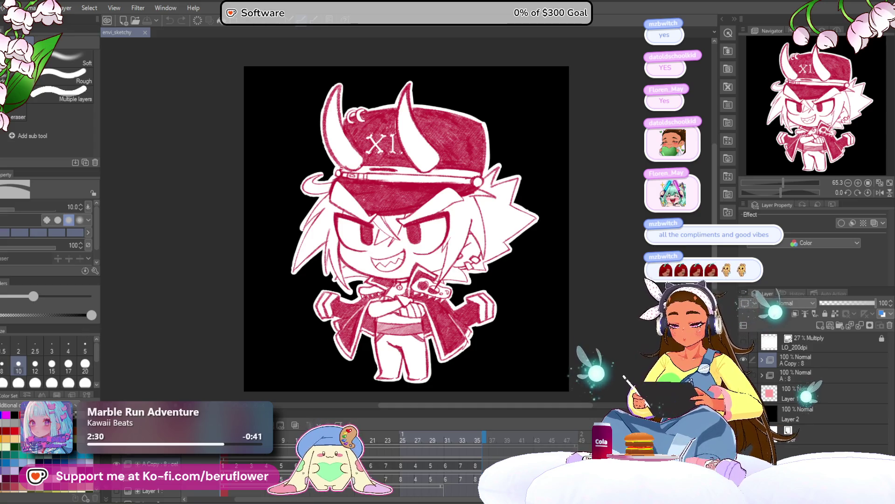
pyautogui.click(809, 367)
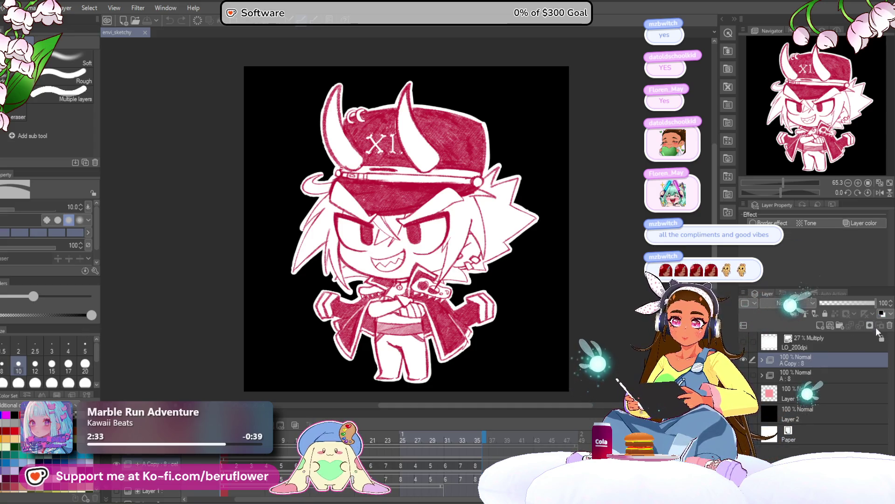
# Step: Hide the black Layer 2 background and the drawing folder, and delete the A Copy outline layer
pyautogui.click(789, 419)
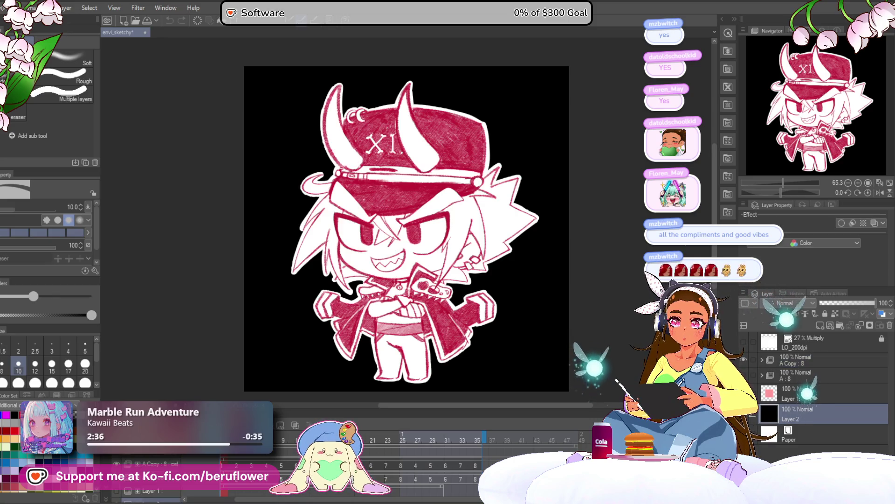
pyautogui.click(753, 414)
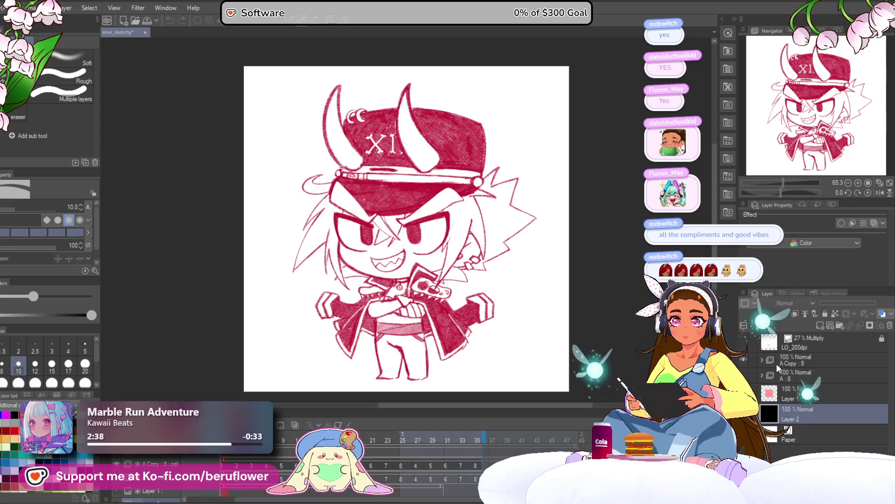
pyautogui.click(808, 362)
pyautogui.click(890, 325)
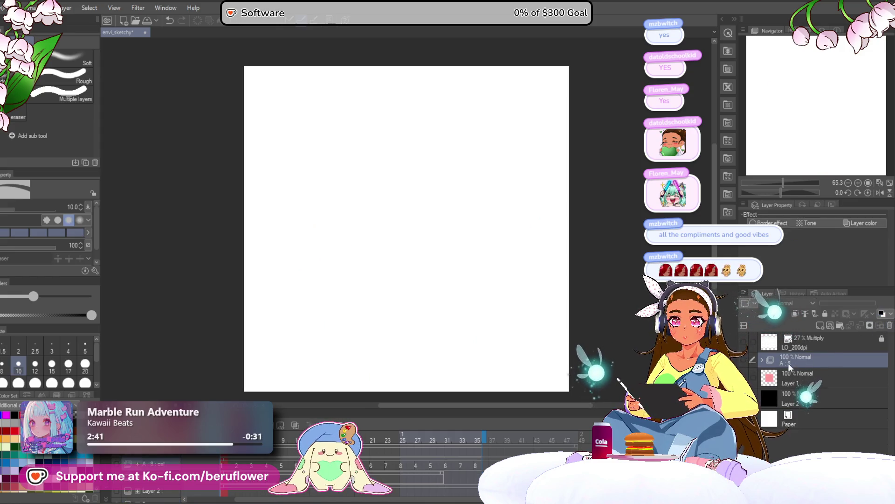
# Step: Show and expand the A : 8 folder, then switch to animation cel A:1 in folder 1
pyautogui.scroll(1, 380, 197)
pyautogui.scroll(-1, 379, 197)
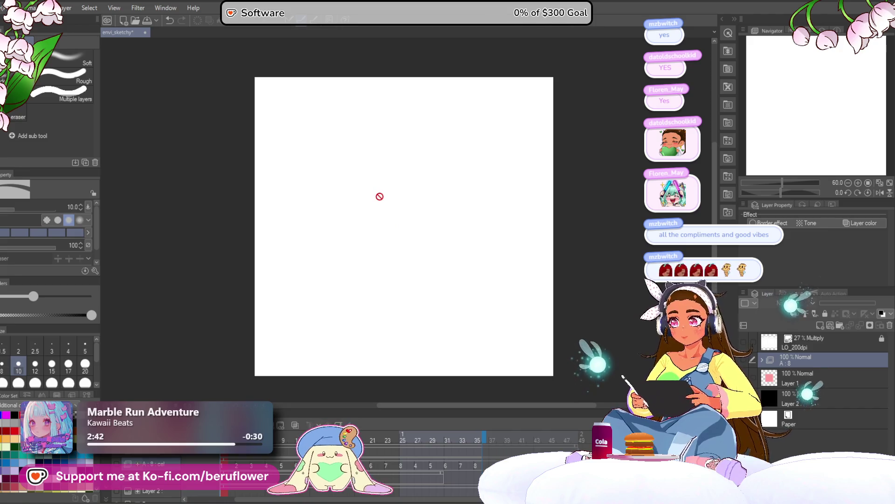
pyautogui.scroll(1, 379, 196)
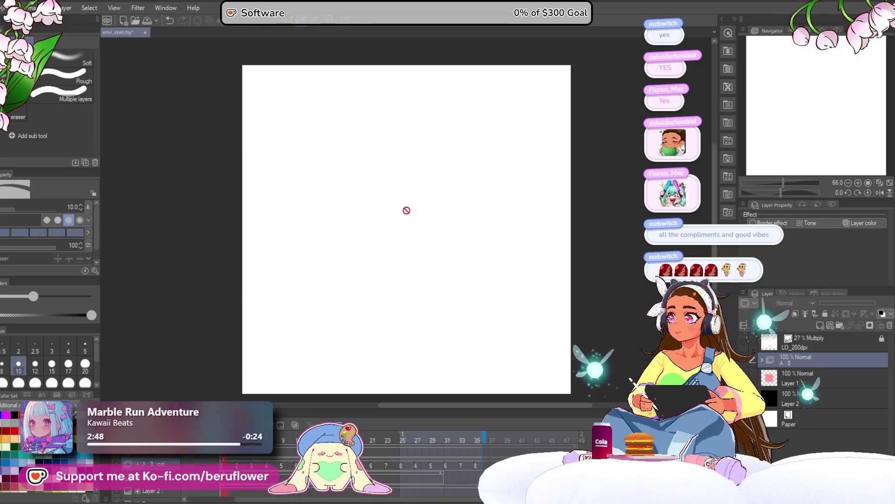
pyautogui.scroll(-1, 410, 217)
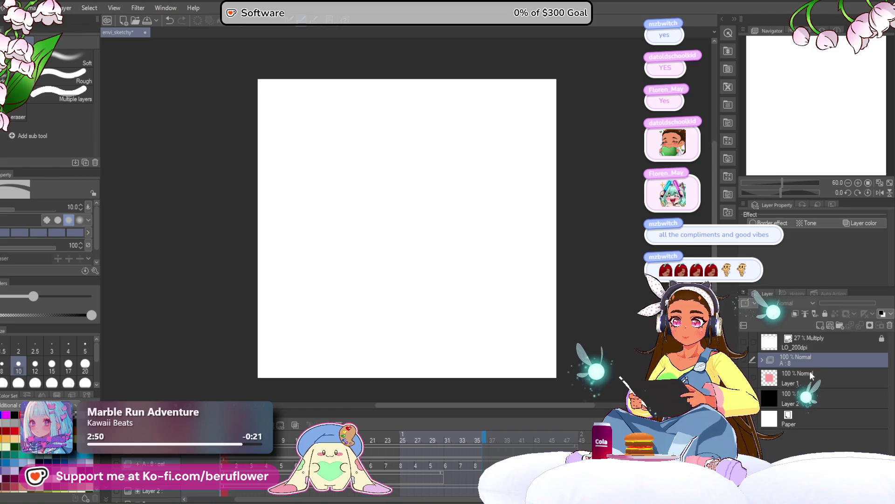
pyautogui.click(742, 360)
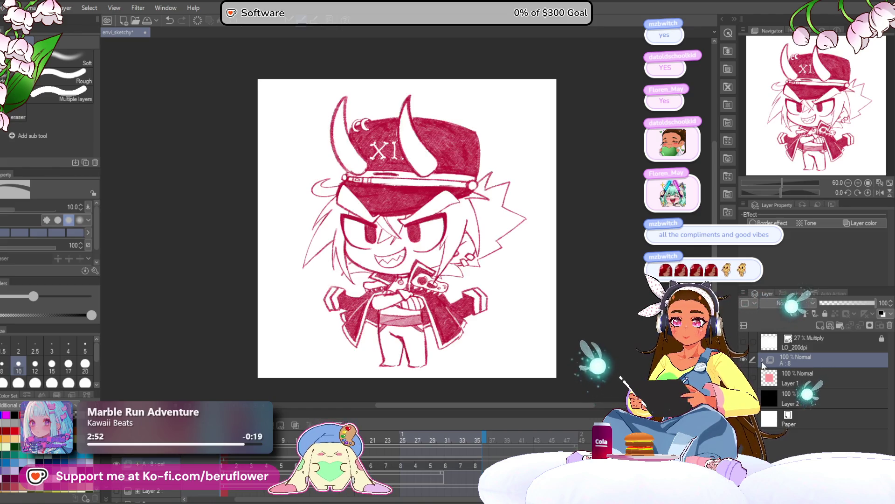
pyautogui.click(762, 360)
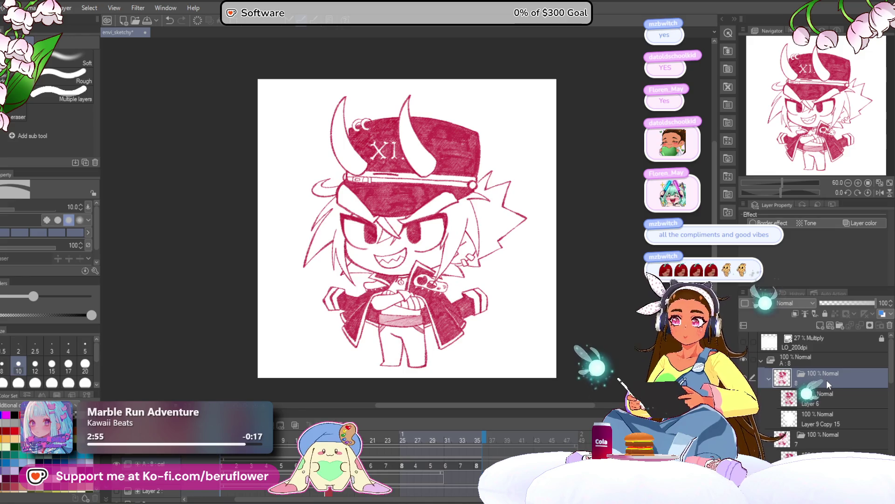
pyautogui.scroll(-6, 826, 380)
pyautogui.scroll(-2, 821, 386)
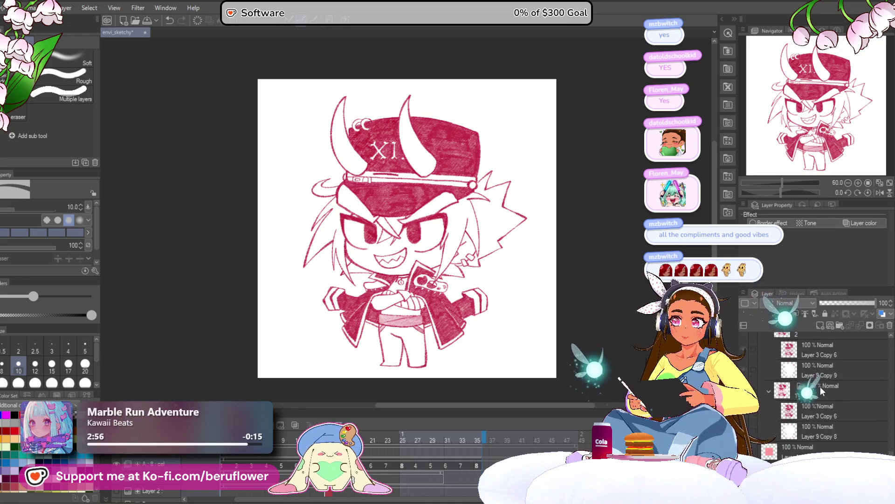
pyautogui.click(819, 397)
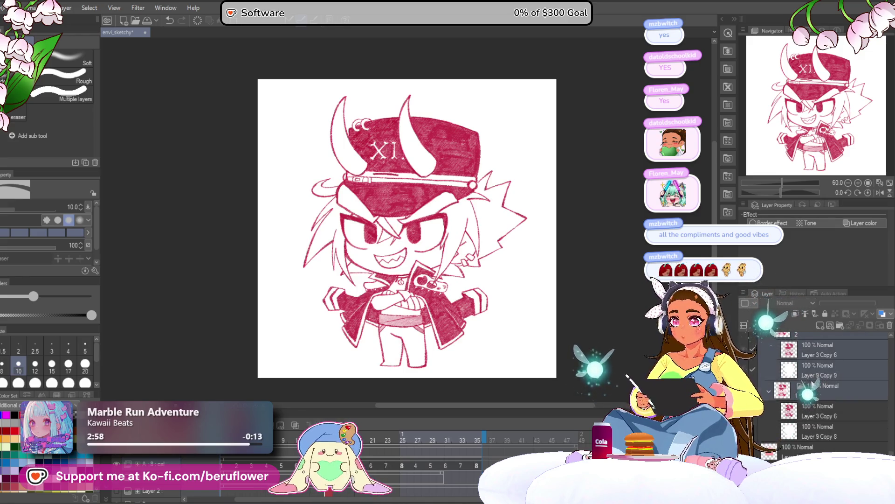
pyautogui.click(817, 375)
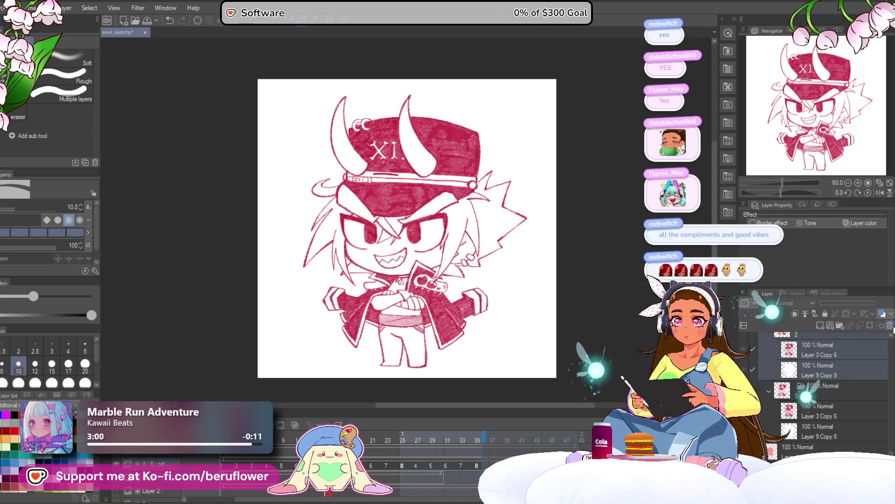
pyautogui.click(812, 390)
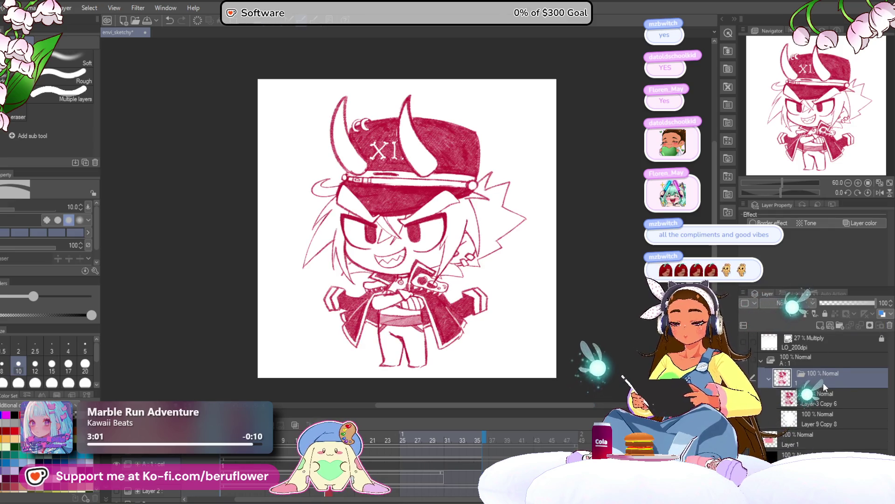
# Step: Hide the old sketch and delete the Layer 3 Copy 6 layer
pyautogui.hotkey('ctrl', 'z')
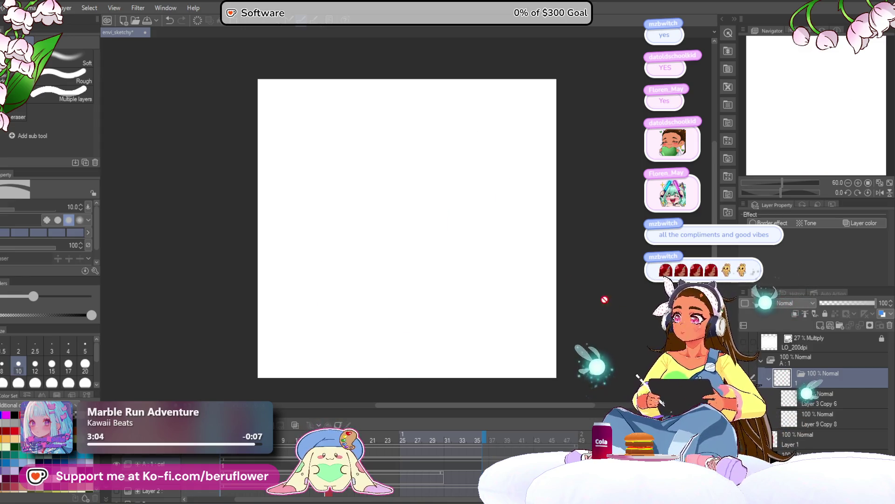
pyautogui.click(839, 401)
pyautogui.click(890, 326)
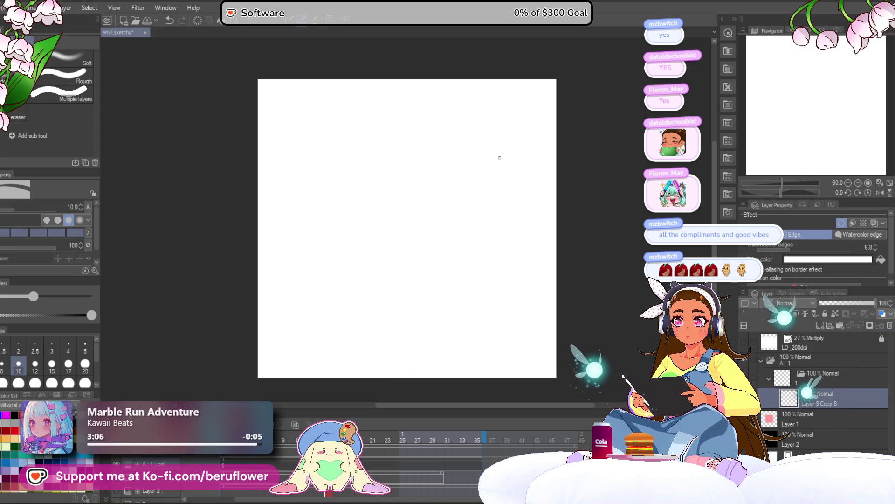
# Step: Select a textured pencil brush at size 15 and reposition the page view
pyautogui.press('p')
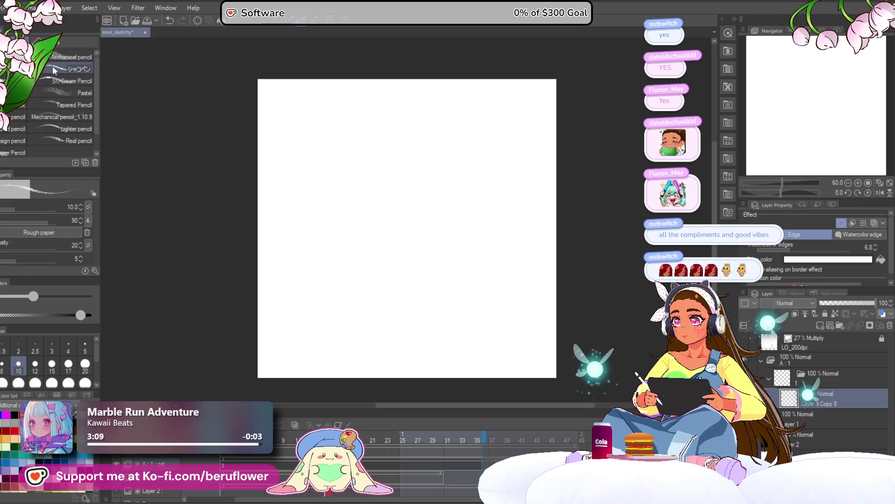
pyautogui.click(70, 68)
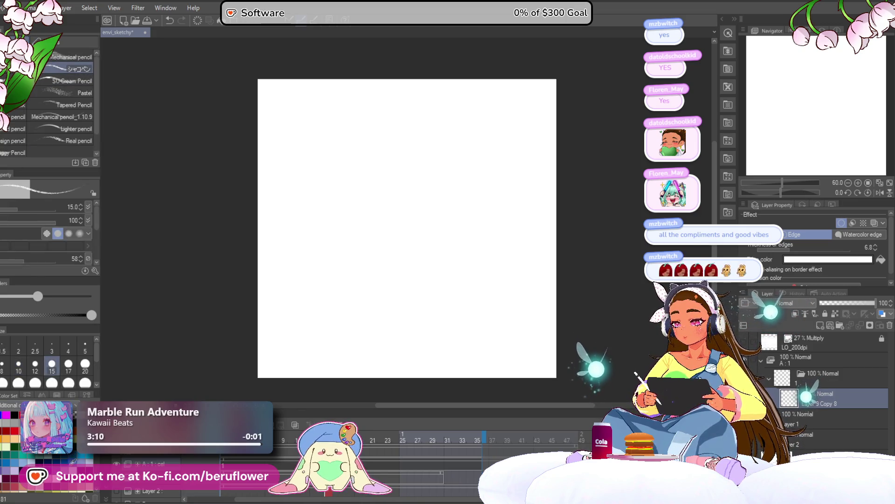
pyautogui.scroll(1, 425, 205)
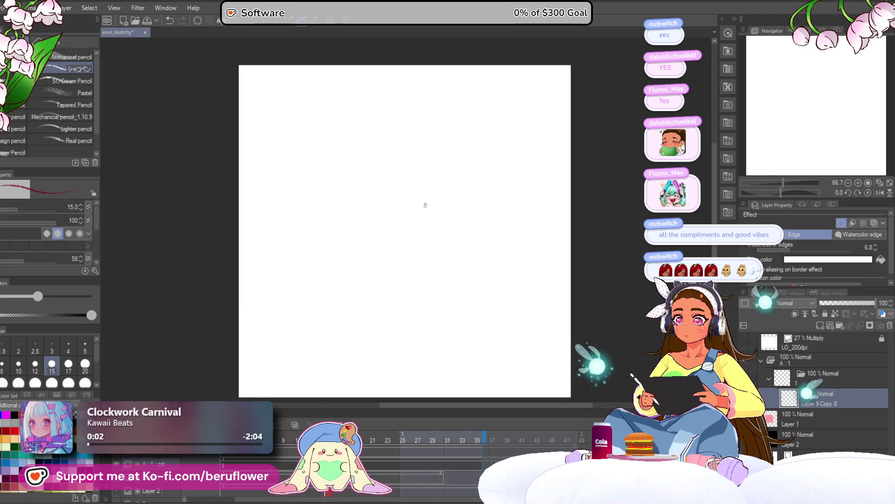
pyautogui.moveTo(456, 348)
pyautogui.mouseDown()
pyautogui.moveTo(448, 337)
pyautogui.moveTo(434, 352)
pyautogui.mouseUp()
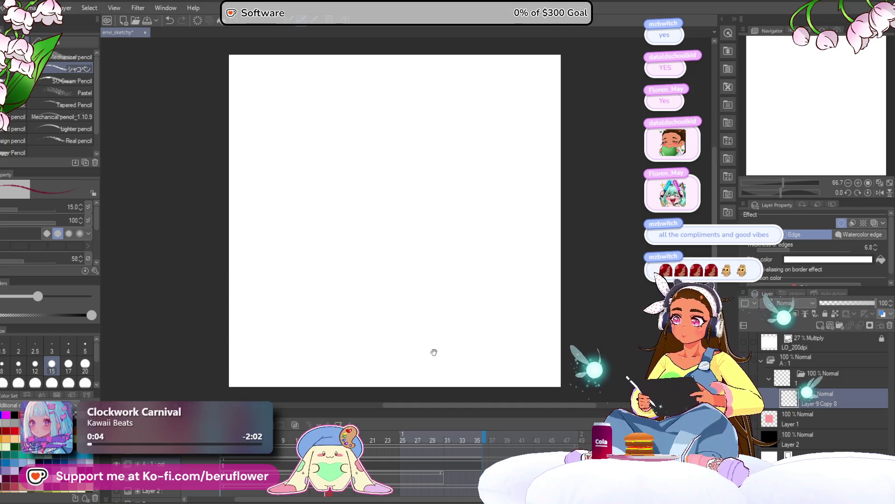
pyautogui.moveTo(502, 299); pyautogui.dragTo(486, 294)
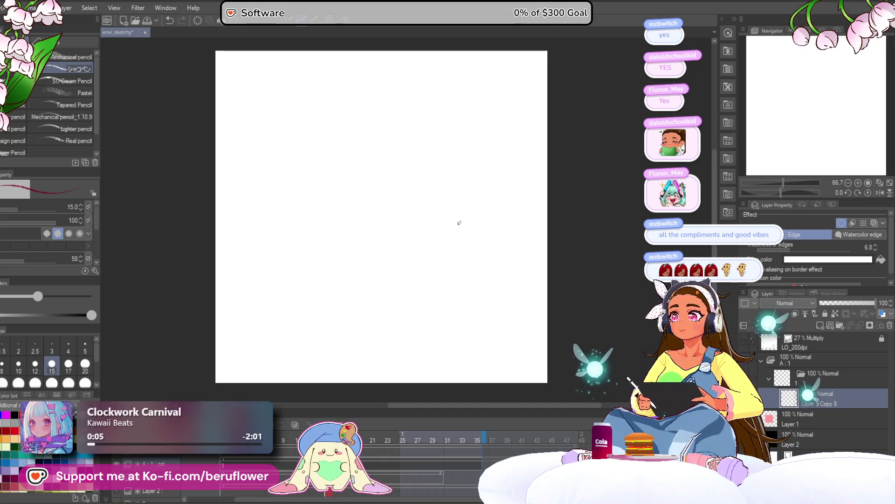
# Step: Draw two test head circles, undoing each one
pyautogui.moveTo(359, 103); pyautogui.dragTo(364, 103)
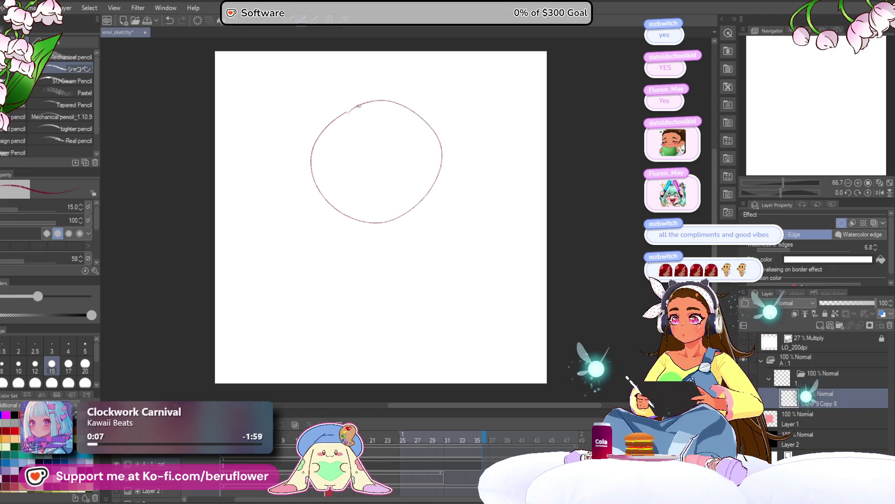
pyautogui.hotkey('ctrl', 'z')
pyautogui.moveTo(382, 156); pyautogui.dragTo(376, 159)
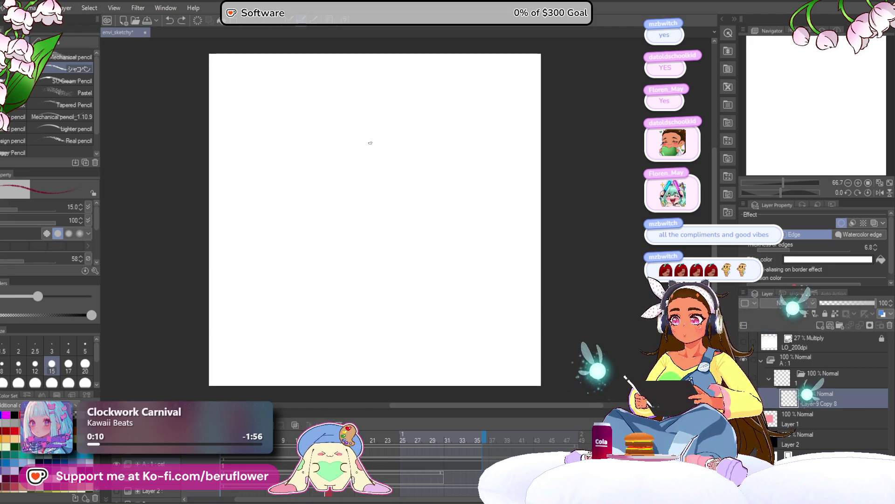
pyautogui.scroll(1, 370, 143)
pyautogui.scroll(-1, 370, 143)
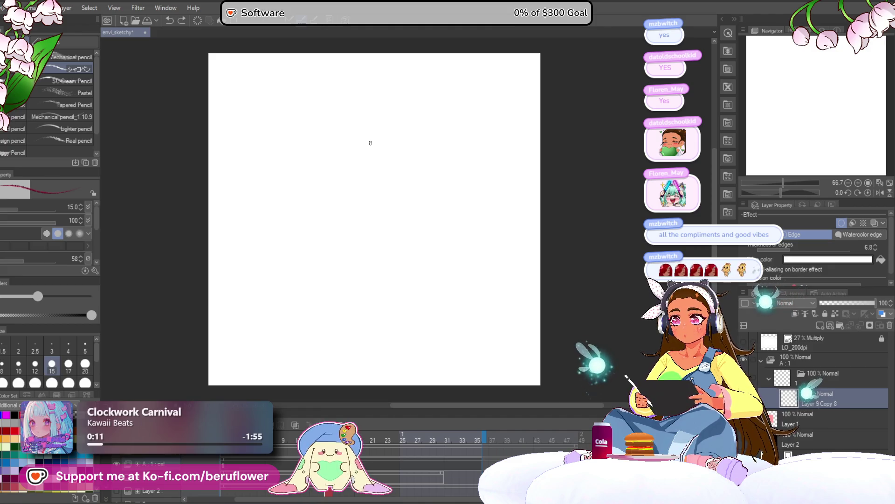
pyautogui.moveTo(337, 108)
pyautogui.mouseDown()
pyautogui.moveTo(324, 248)
pyautogui.moveTo(366, 99)
pyautogui.mouseUp()
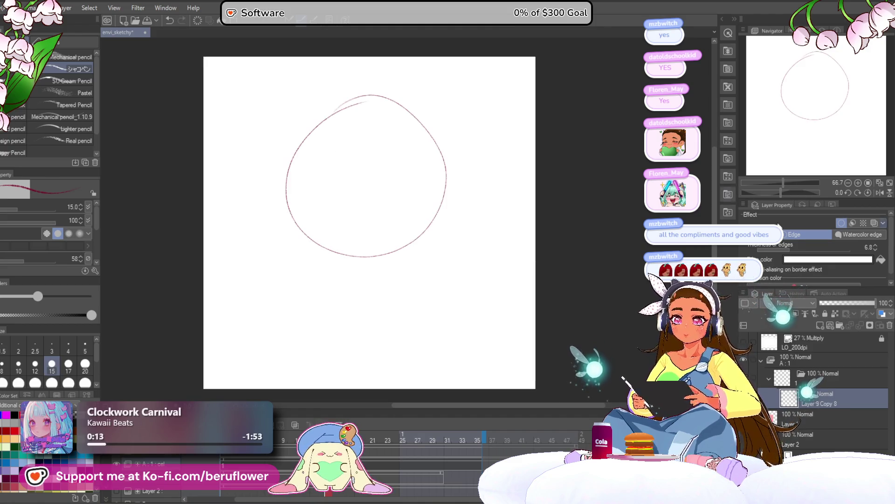
pyautogui.hotkey('ctrl', 'z')
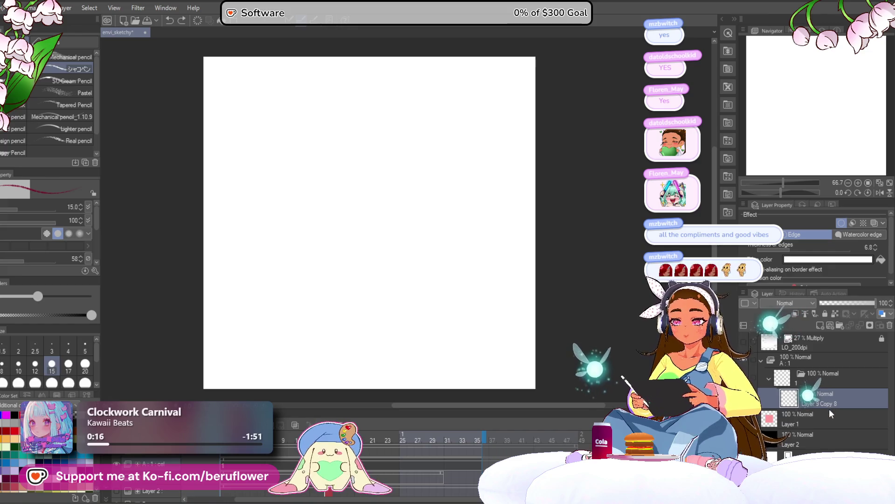
pyautogui.click(826, 423)
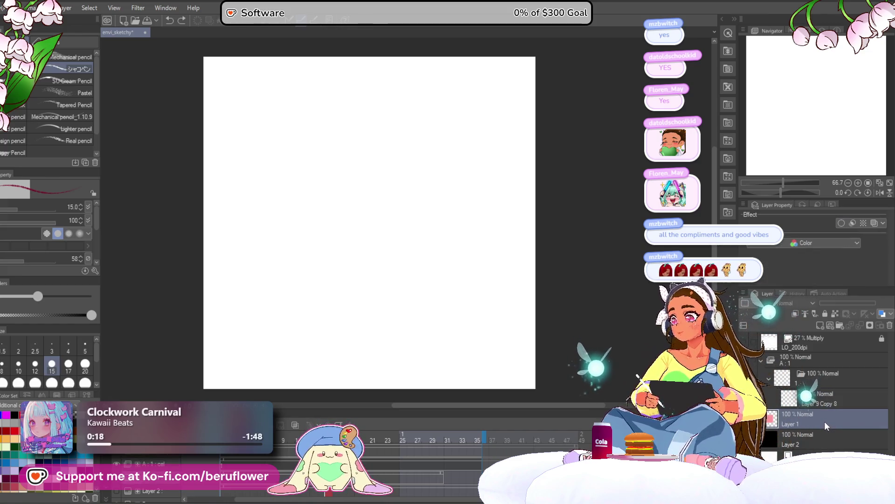
pyautogui.hotkey('ctrl', 'v')
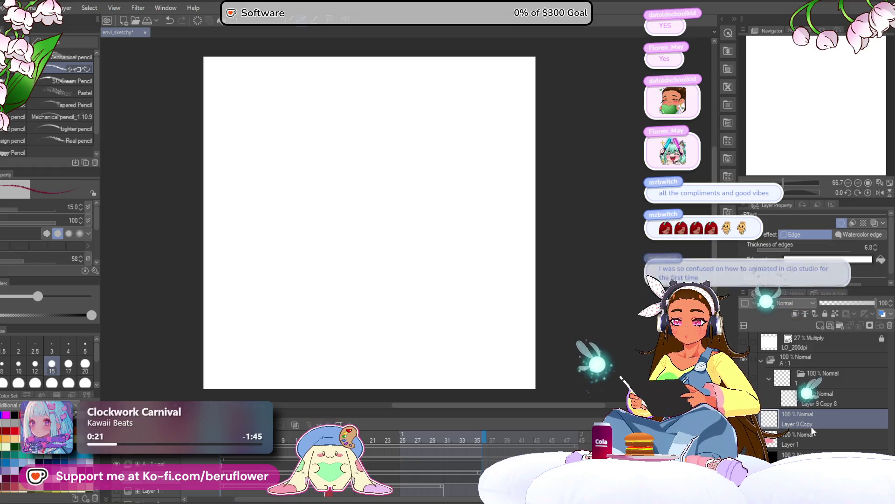
pyautogui.scroll(3, 356, 126)
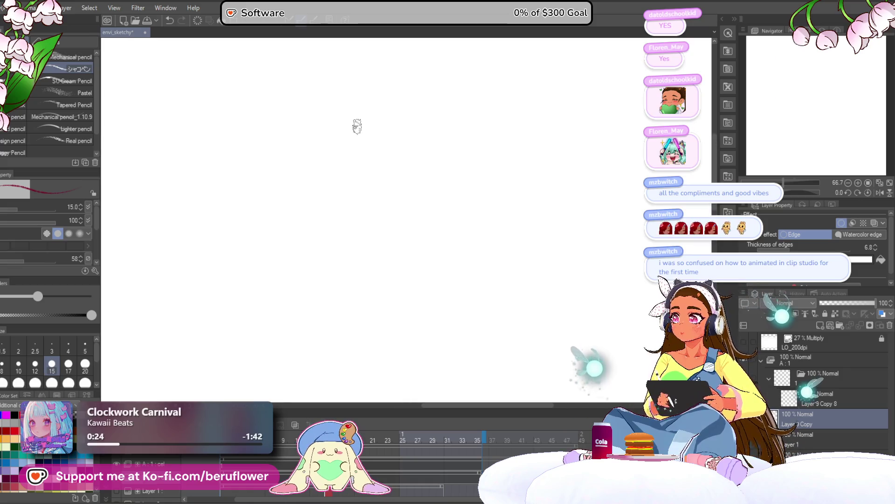
pyautogui.scroll(-3, 357, 126)
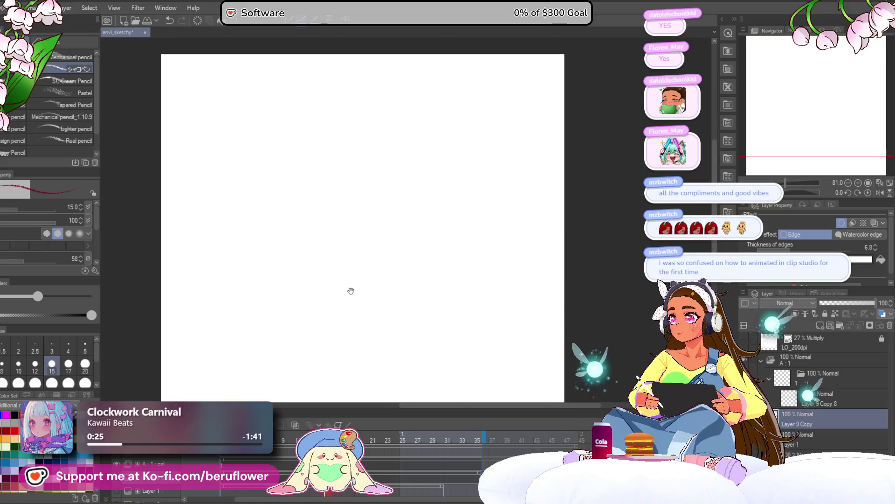
pyautogui.moveTo(350, 290); pyautogui.dragTo(351, 294)
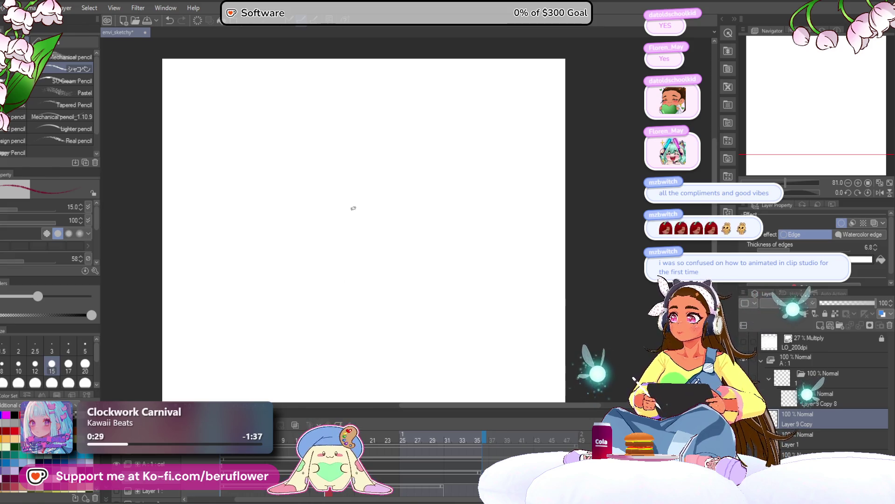
pyautogui.moveTo(329, 270); pyautogui.dragTo(333, 177)
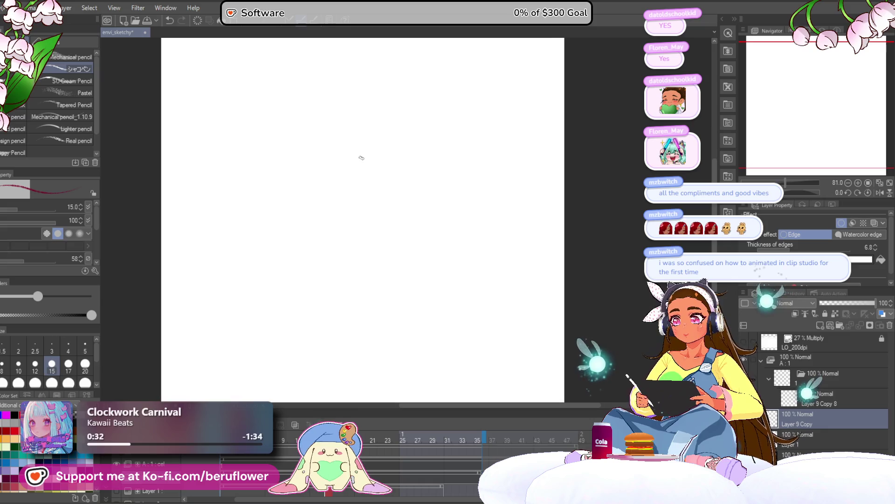
pyautogui.scroll(-4, 359, 156)
pyautogui.scroll(5, 360, 156)
pyautogui.scroll(-2, 361, 157)
pyautogui.scroll(2, 360, 157)
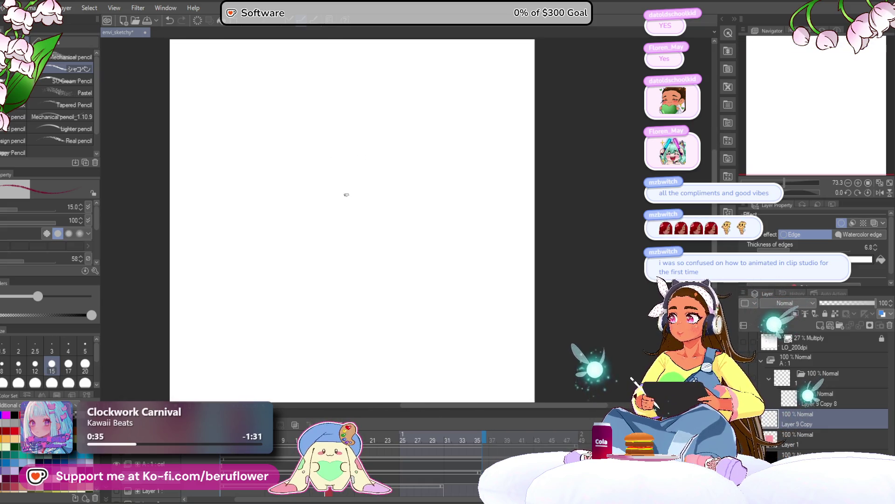
pyautogui.click(810, 416)
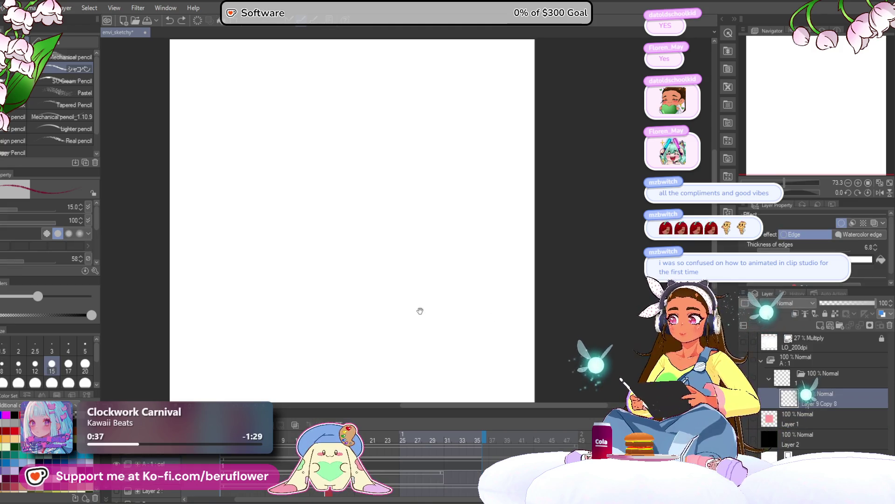
# Step: Sketch a rough head circle with several overlapping pencil strokes
pyautogui.moveTo(420, 310); pyautogui.dragTo(425, 351)
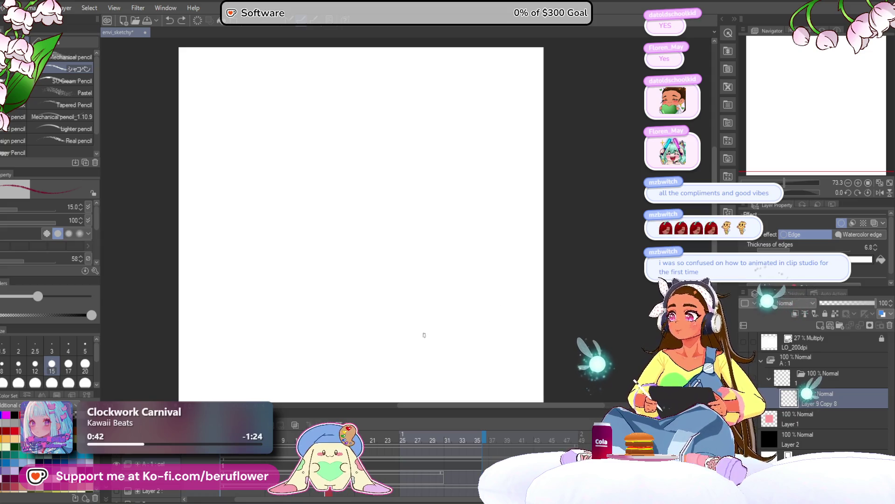
pyautogui.moveTo(379, 253); pyautogui.dragTo(384, 275)
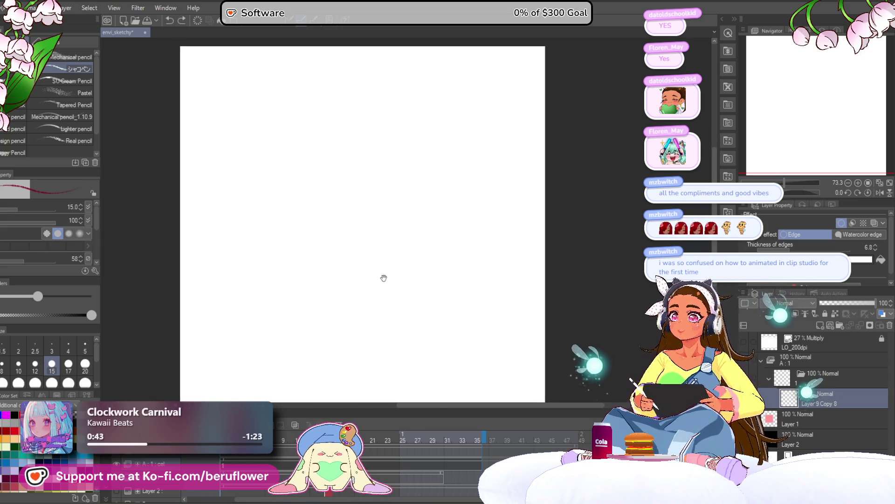
pyautogui.moveTo(320, 134)
pyautogui.mouseDown()
pyautogui.moveTo(429, 135)
pyautogui.moveTo(375, 119)
pyautogui.moveTo(279, 236)
pyautogui.mouseUp()
pyautogui.moveTo(339, 113); pyautogui.dragTo(295, 247)
pyautogui.moveTo(307, 142); pyautogui.dragTo(434, 133)
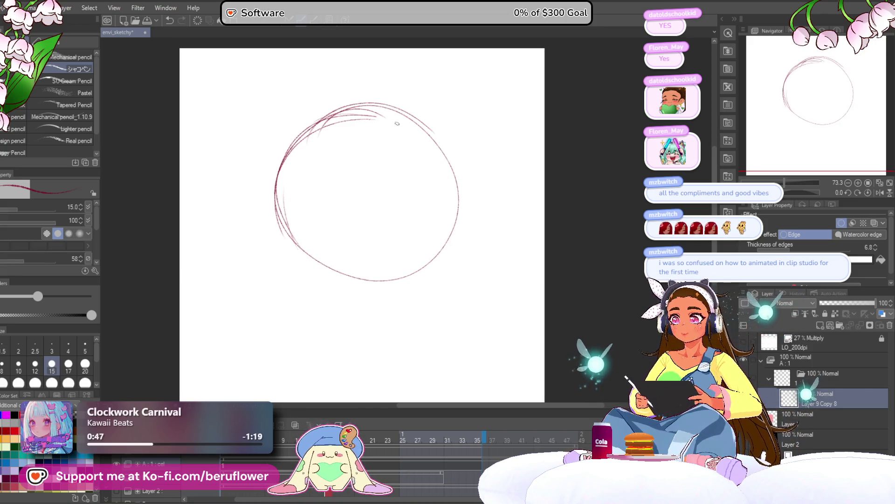
pyautogui.moveTo(456, 203); pyautogui.dragTo(327, 111)
pyautogui.moveTo(389, 121)
pyautogui.mouseDown()
pyautogui.moveTo(452, 201)
pyautogui.moveTo(303, 275)
pyautogui.moveTo(299, 148)
pyautogui.moveTo(412, 123)
pyautogui.moveTo(457, 183)
pyautogui.mouseUp()
# Step: Clear the sketched circle and switch to the Real pencil brush at size 30
pyautogui.moveTo(370, 335); pyautogui.dragTo(359, 321)
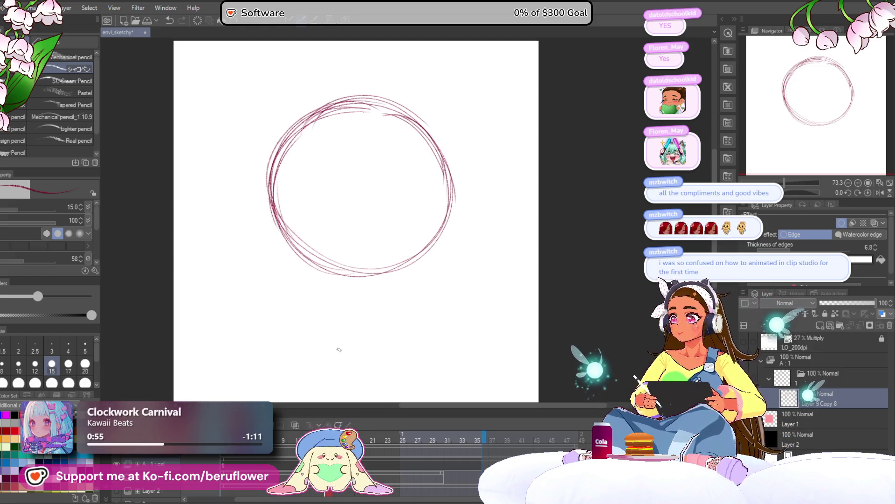
pyautogui.press('Delete')
pyautogui.click(66, 142)
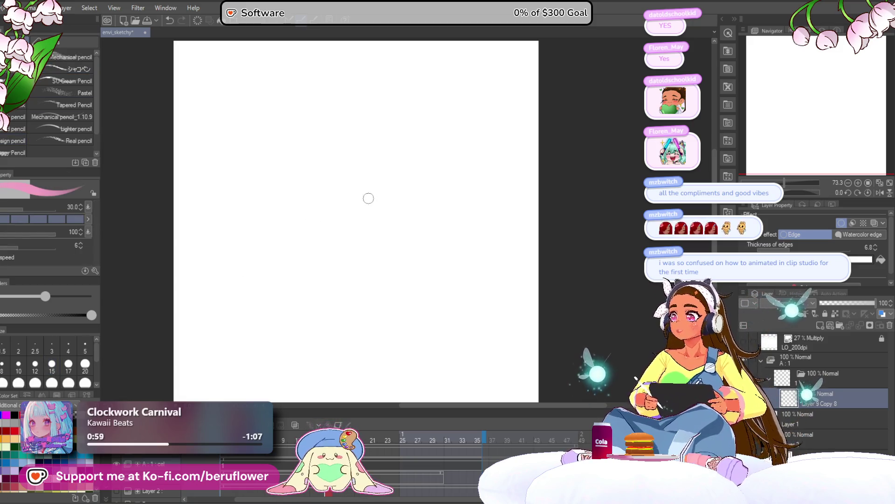
# Step: At brush size 100, paint a large pink round head with a small stub beneath it
pyautogui.press(']')
pyautogui.press(']')
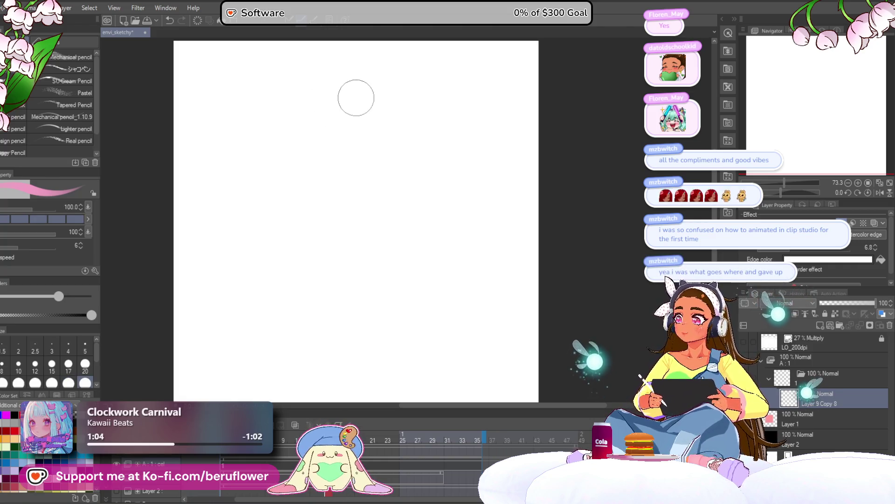
pyautogui.moveTo(358, 149)
pyautogui.mouseDown()
pyautogui.moveTo(345, 159)
pyautogui.moveTo(372, 135)
pyautogui.moveTo(362, 119)
pyautogui.moveTo(399, 171)
pyautogui.mouseUp()
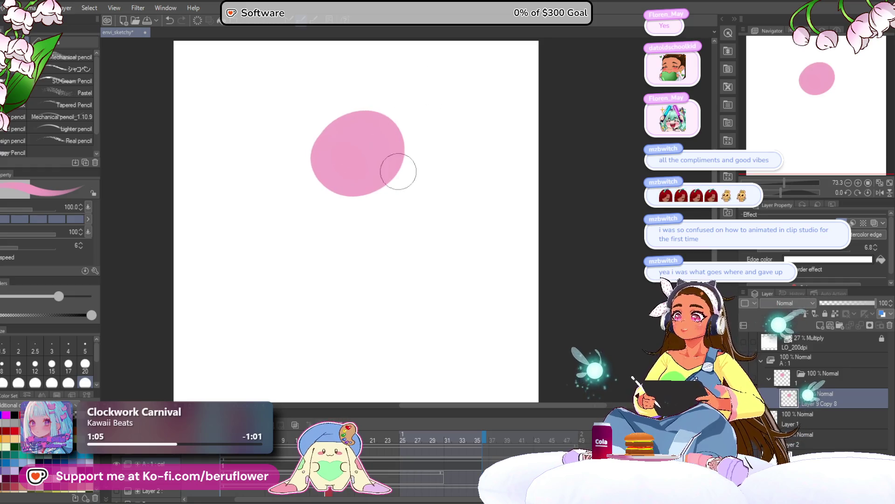
pyautogui.hotkey('ctrl', 'z')
pyautogui.moveTo(341, 136)
pyautogui.mouseDown()
pyautogui.moveTo(389, 168)
pyautogui.moveTo(366, 184)
pyautogui.moveTo(402, 188)
pyautogui.moveTo(294, 192)
pyautogui.moveTo(367, 121)
pyautogui.mouseUp()
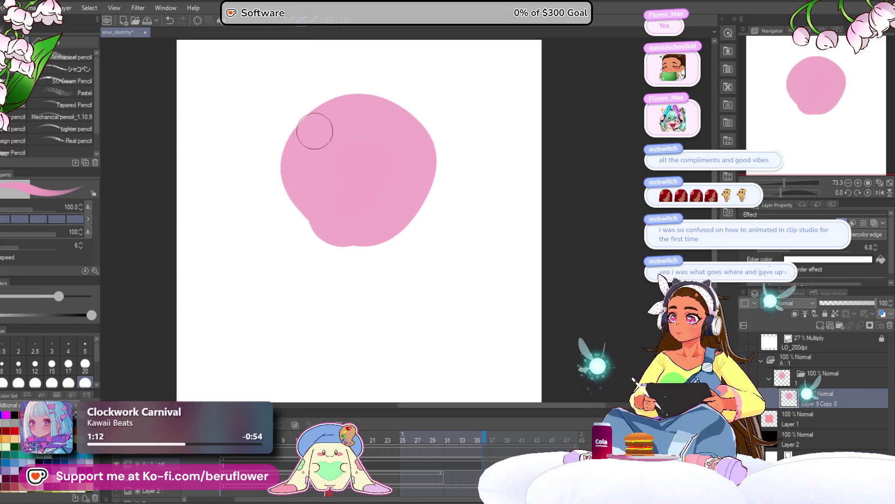
pyautogui.moveTo(314, 130)
pyautogui.mouseDown()
pyautogui.moveTo(312, 234)
pyautogui.moveTo(283, 189)
pyautogui.moveTo(317, 128)
pyautogui.moveTo(392, 230)
pyautogui.moveTo(303, 167)
pyautogui.mouseUp()
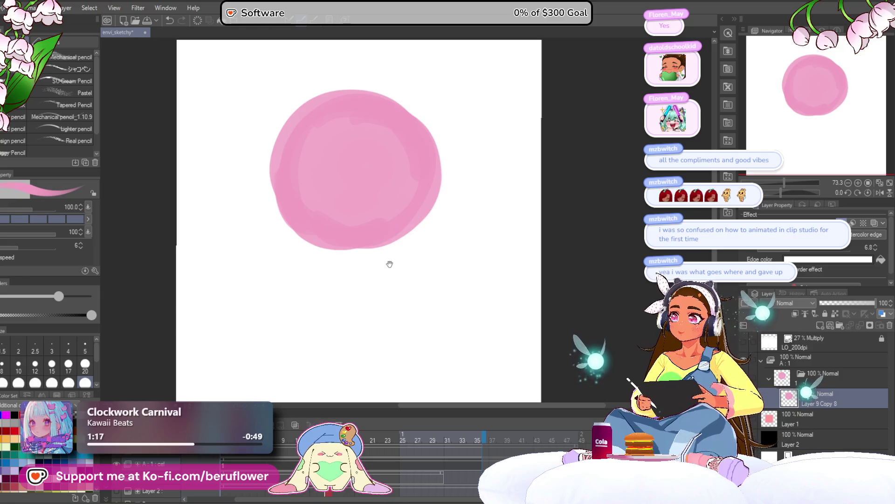
pyautogui.moveTo(362, 243); pyautogui.dragTo(363, 250)
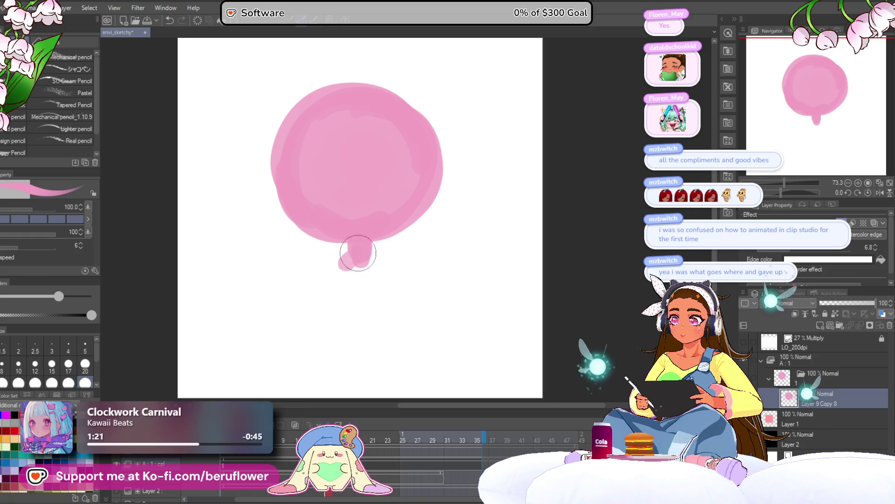
pyautogui.scroll(-5, 380, 262)
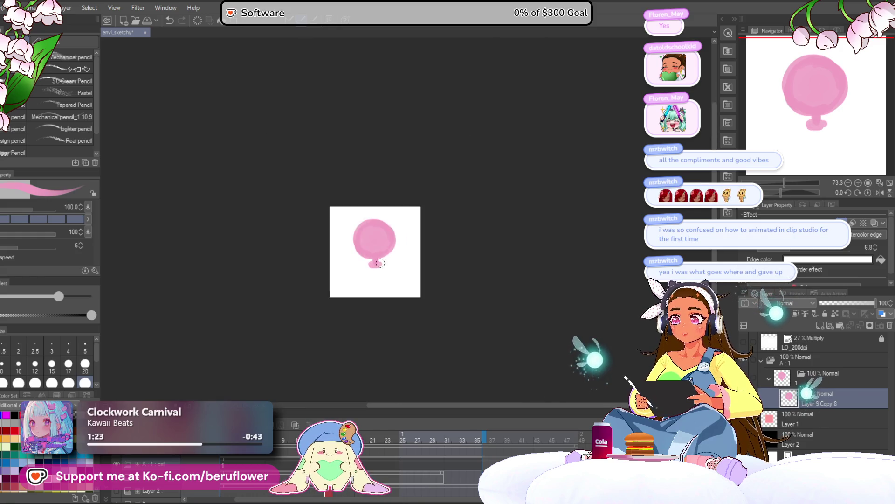
# Step: Fill out the head's left edge and widen the pink base beneath the head
pyautogui.scroll(4, 380, 263)
pyautogui.moveTo(319, 138); pyautogui.dragTo(311, 226)
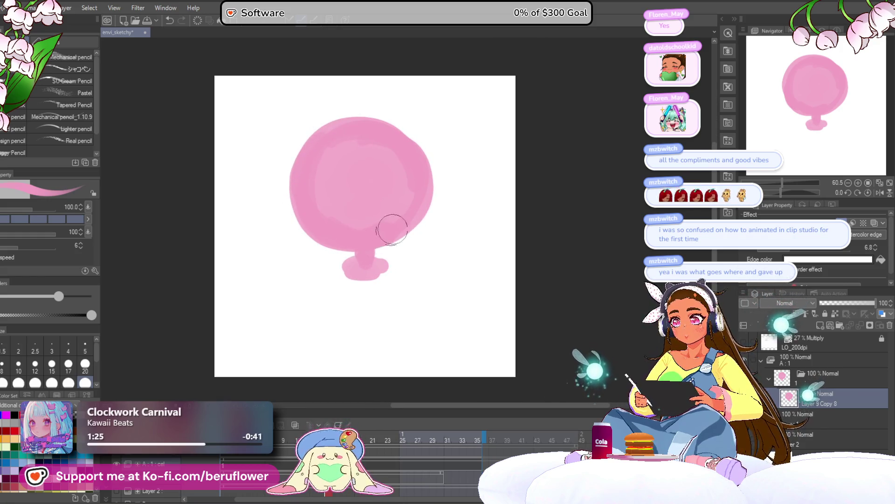
pyautogui.moveTo(374, 227); pyautogui.dragTo(370, 222)
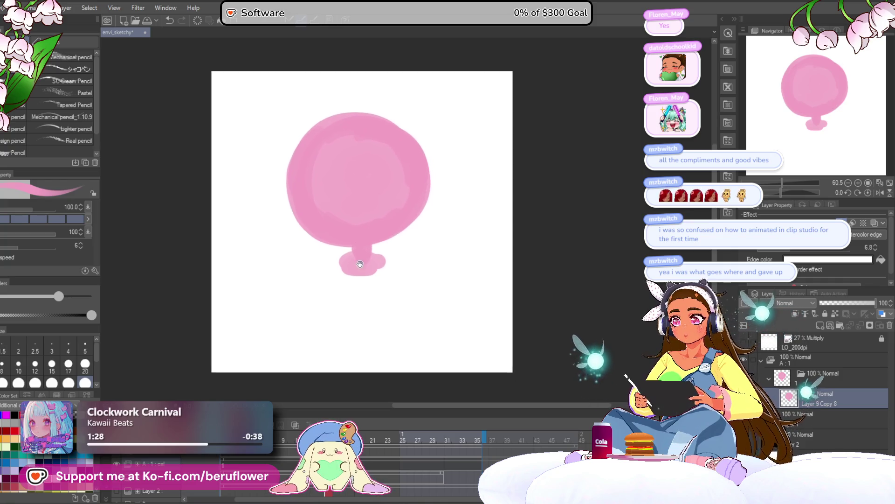
pyautogui.click(344, 274)
pyautogui.hotkey('ctrl', 'z')
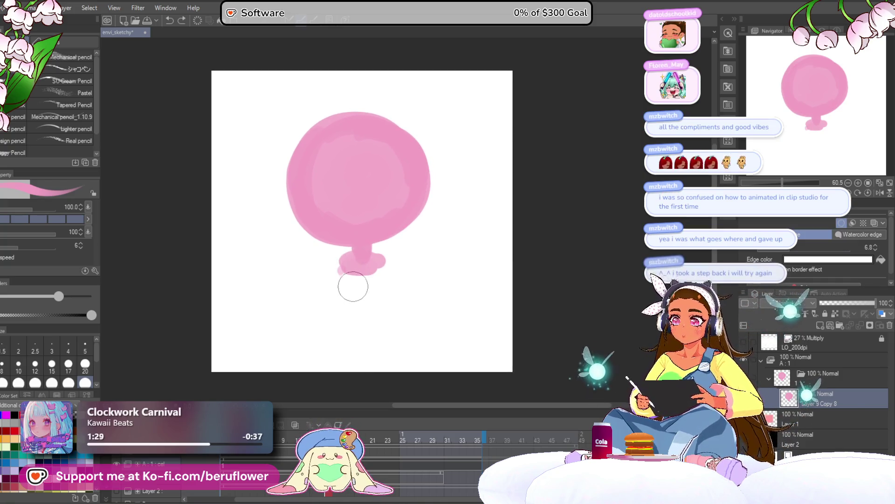
pyautogui.moveTo(352, 259); pyautogui.dragTo(344, 267)
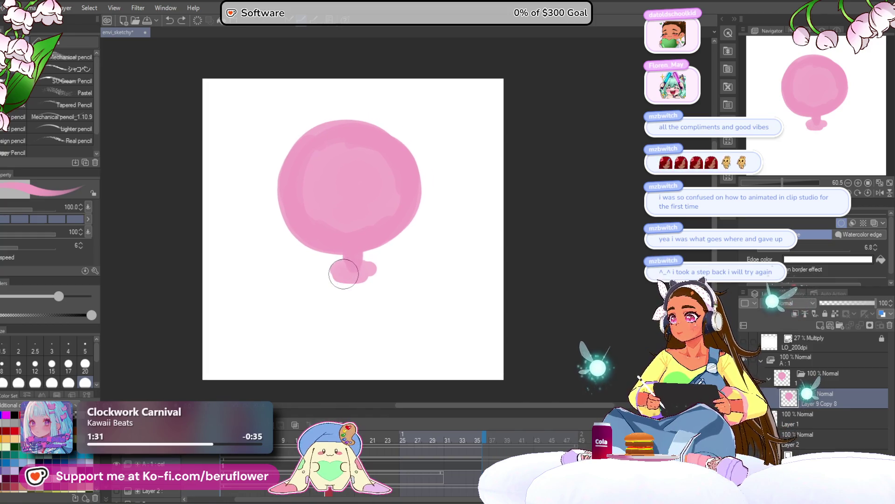
pyautogui.scroll(3, 346, 284)
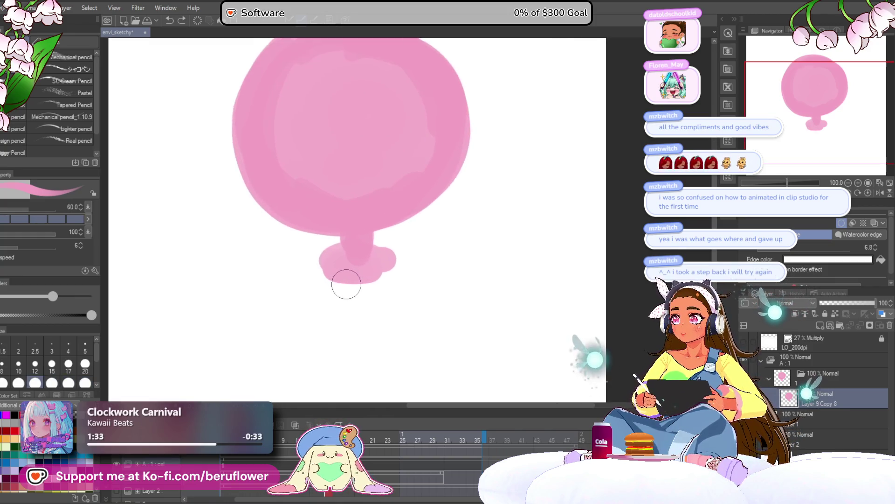
pyautogui.scroll(-1, 345, 280)
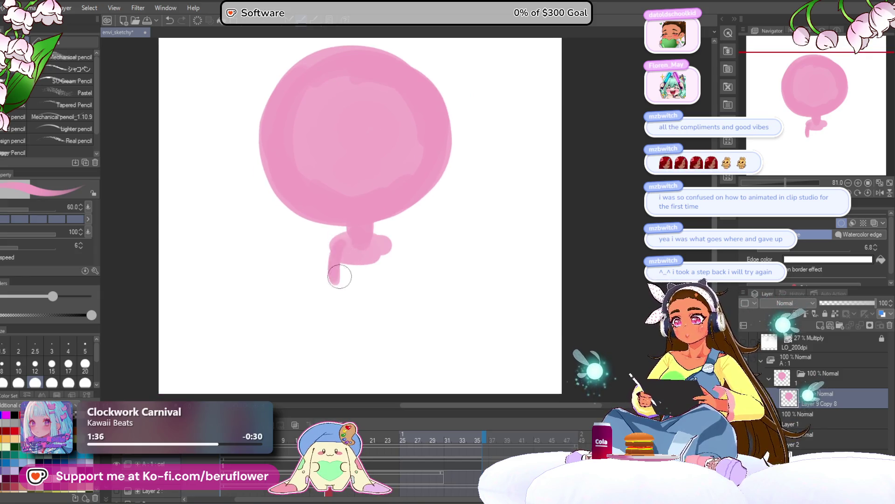
pyautogui.moveTo(353, 263); pyautogui.dragTo(372, 264)
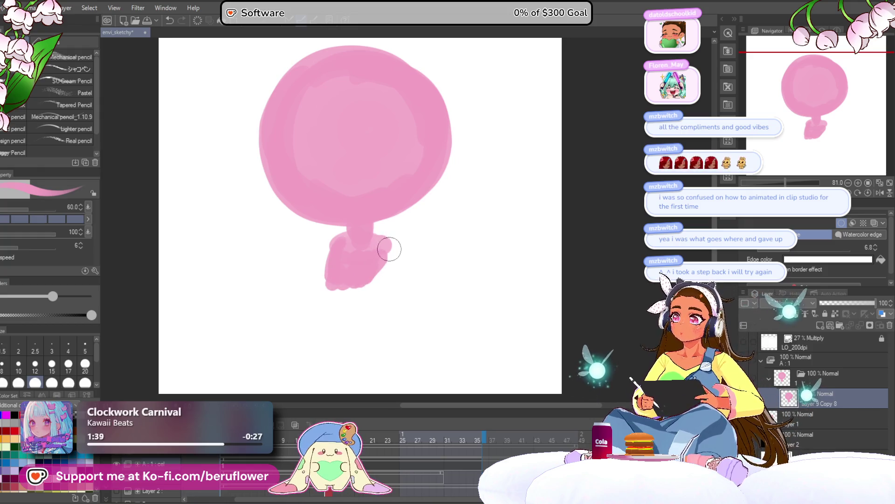
pyautogui.scroll(-1, 360, 289)
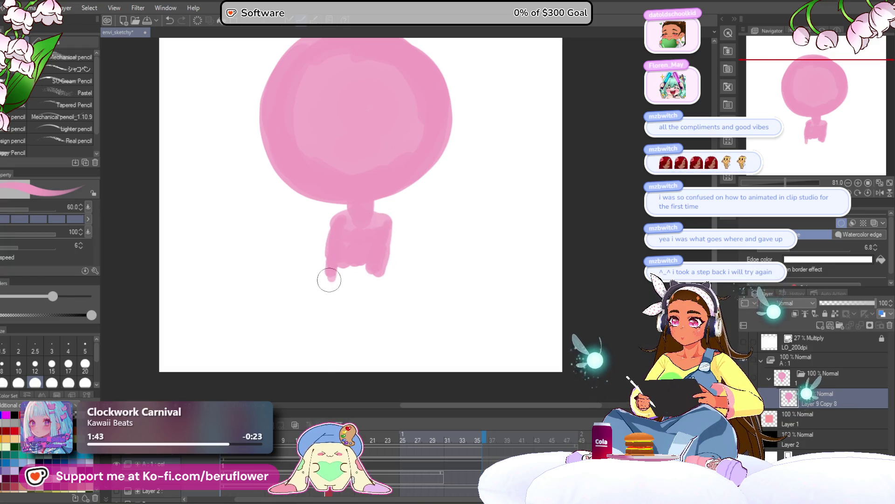
# Step: Paint both folded legs, fill their thin hook, and smooth the upper-left torso edge
pyautogui.moveTo(331, 271); pyautogui.dragTo(328, 306)
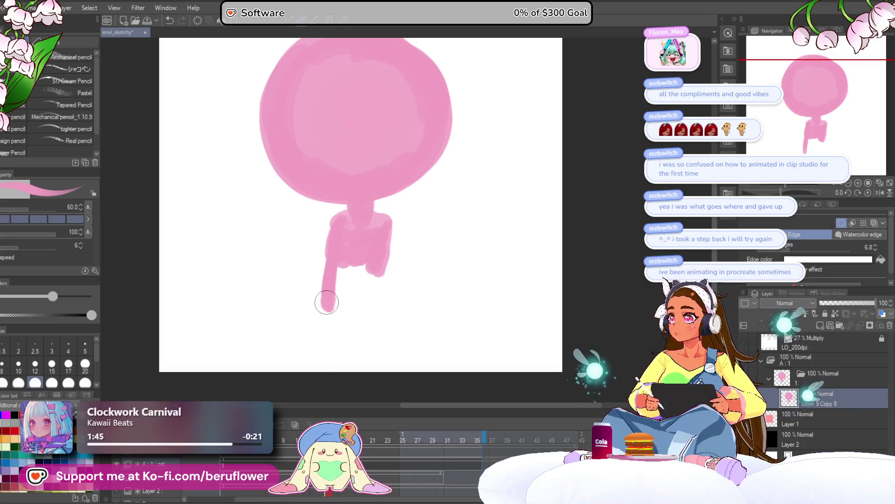
pyautogui.moveTo(330, 298); pyautogui.dragTo(331, 301)
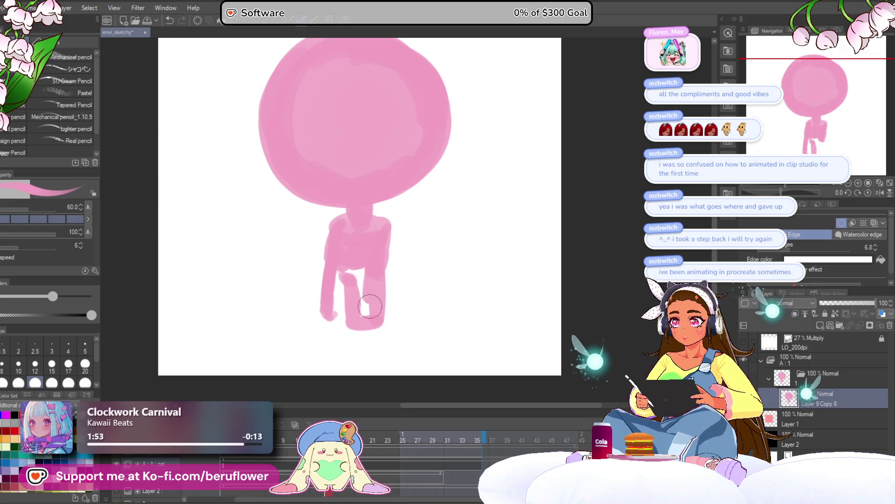
pyautogui.moveTo(383, 311)
pyautogui.mouseDown()
pyautogui.moveTo(380, 325)
pyautogui.moveTo(351, 272)
pyautogui.mouseUp()
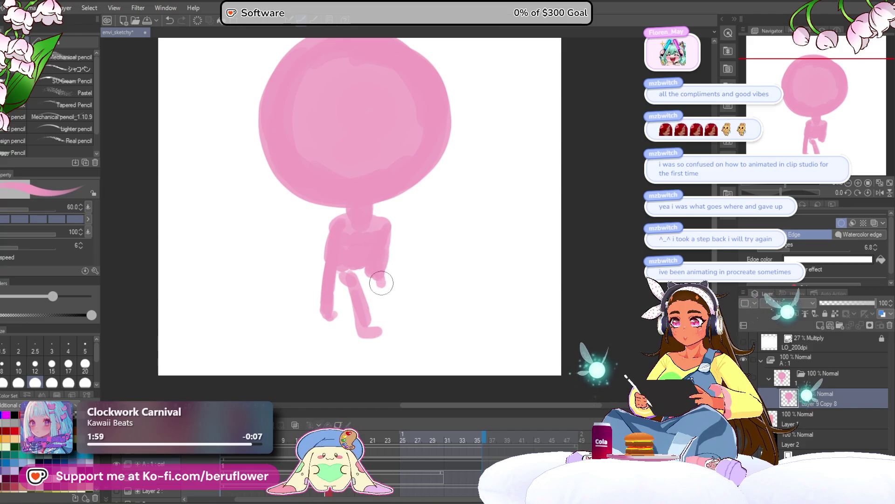
pyautogui.moveTo(381, 283)
pyautogui.mouseDown()
pyautogui.moveTo(378, 327)
pyautogui.moveTo(368, 295)
pyautogui.mouseUp()
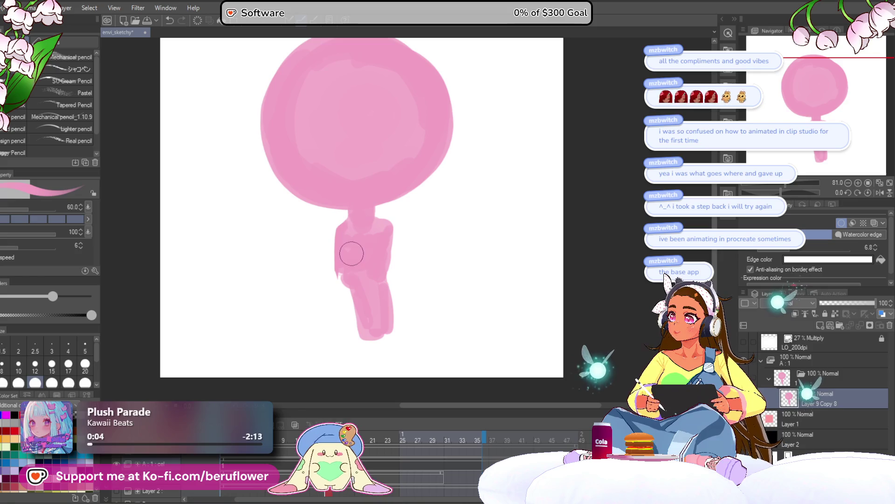
pyautogui.moveTo(340, 234)
pyautogui.mouseDown()
pyautogui.moveTo(339, 258)
pyautogui.moveTo(360, 249)
pyautogui.mouseUp()
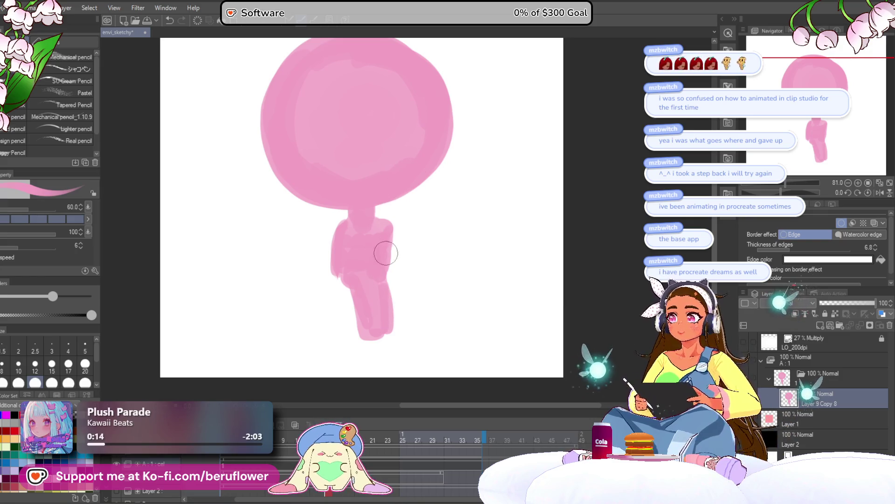
pyautogui.moveTo(336, 302); pyautogui.dragTo(357, 337)
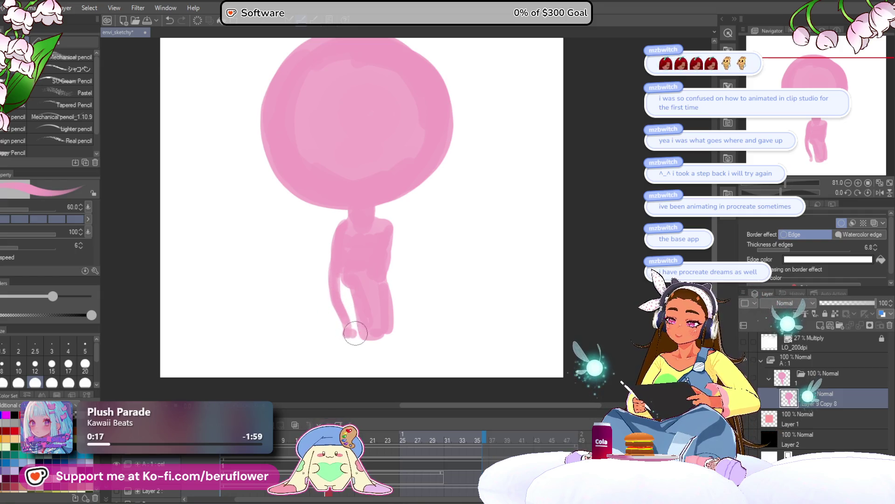
pyautogui.moveTo(343, 280)
pyautogui.mouseDown()
pyautogui.moveTo(359, 329)
pyautogui.moveTo(354, 299)
pyautogui.mouseUp()
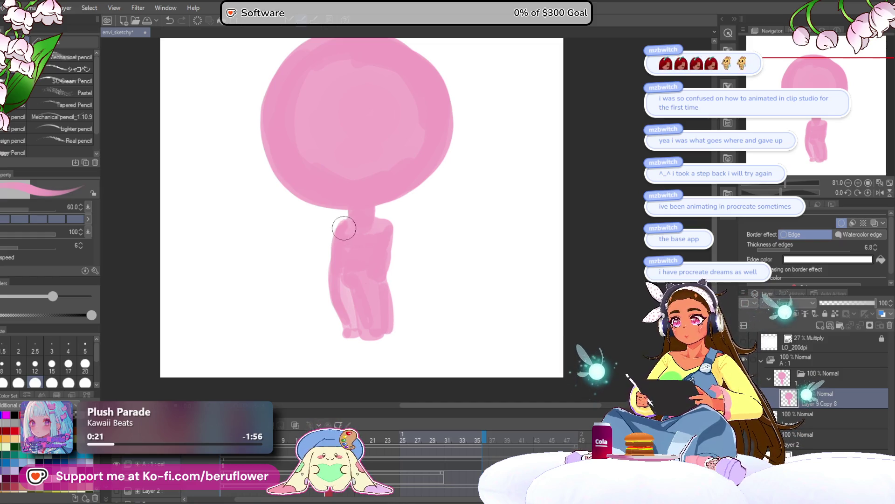
pyautogui.moveTo(336, 226); pyautogui.dragTo(342, 247)
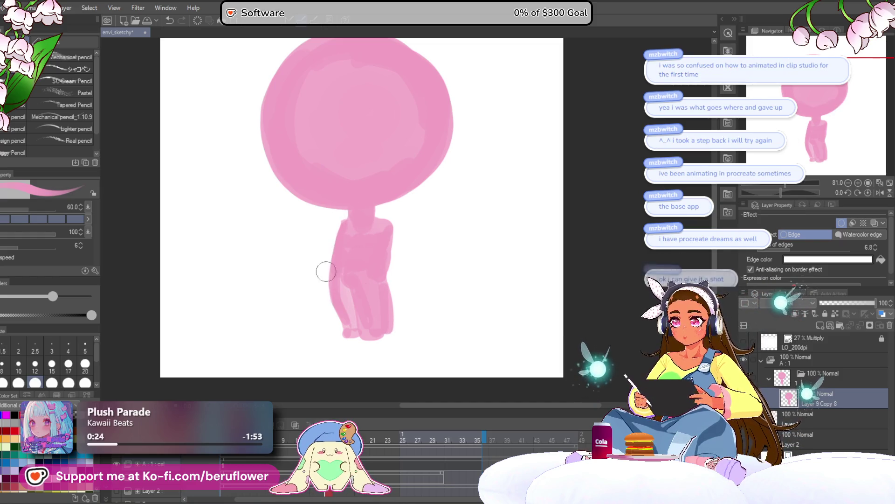
# Step: Paint broad droopy pink ears off the head's left and right sides, then set brush size 20
pyautogui.press('j')
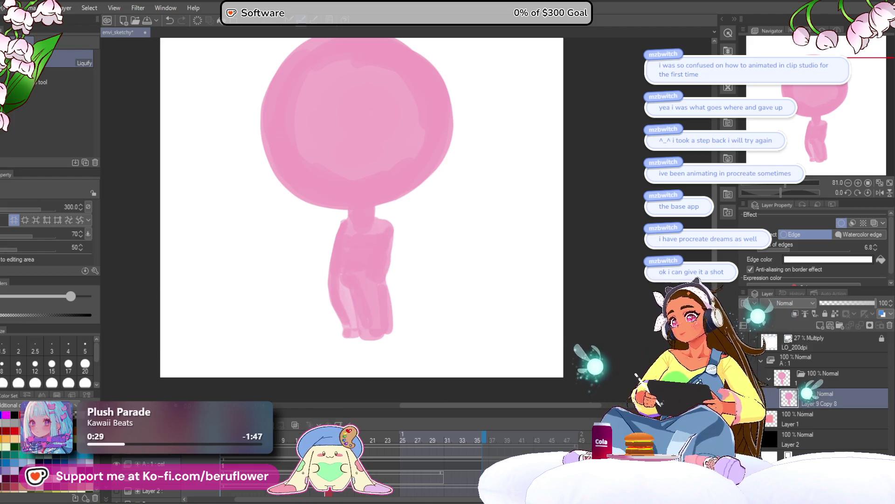
pyautogui.press('p')
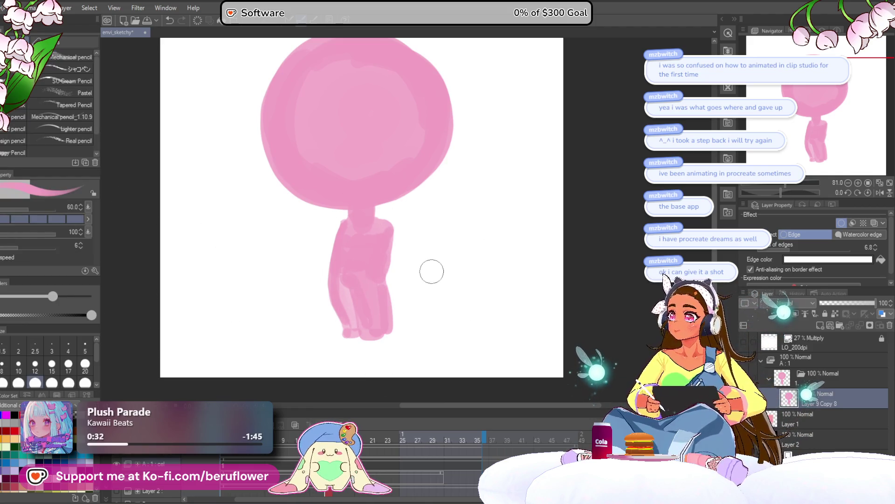
pyautogui.moveTo(429, 270); pyautogui.dragTo(420, 321)
pyautogui.moveTo(441, 150); pyautogui.dragTo(469, 190)
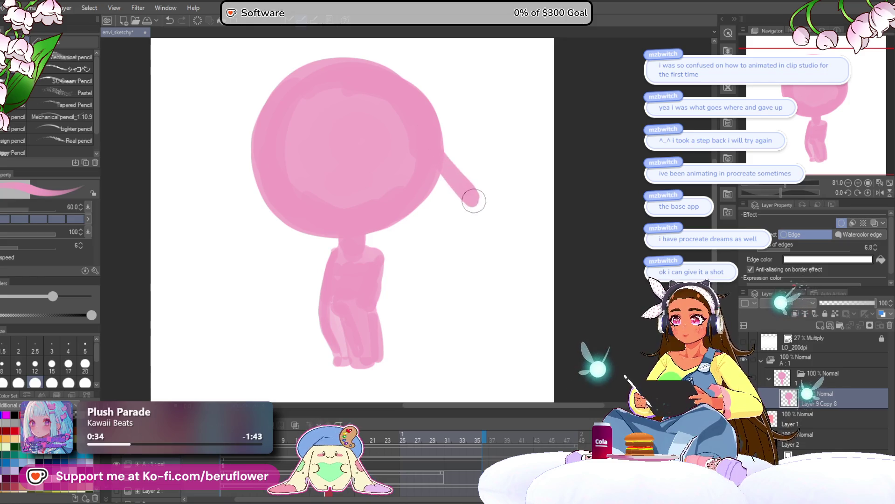
pyautogui.hotkey('ctrl', 'z')
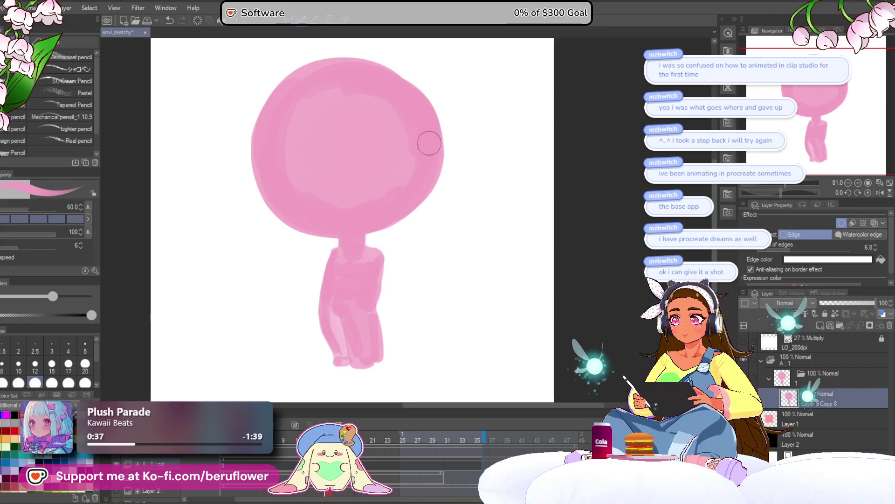
pyautogui.moveTo(440, 149)
pyautogui.mouseDown()
pyautogui.moveTo(476, 184)
pyautogui.moveTo(503, 190)
pyautogui.mouseUp()
pyautogui.moveTo(457, 173)
pyautogui.mouseDown()
pyautogui.moveTo(493, 193)
pyautogui.moveTo(443, 189)
pyautogui.moveTo(472, 198)
pyautogui.mouseUp()
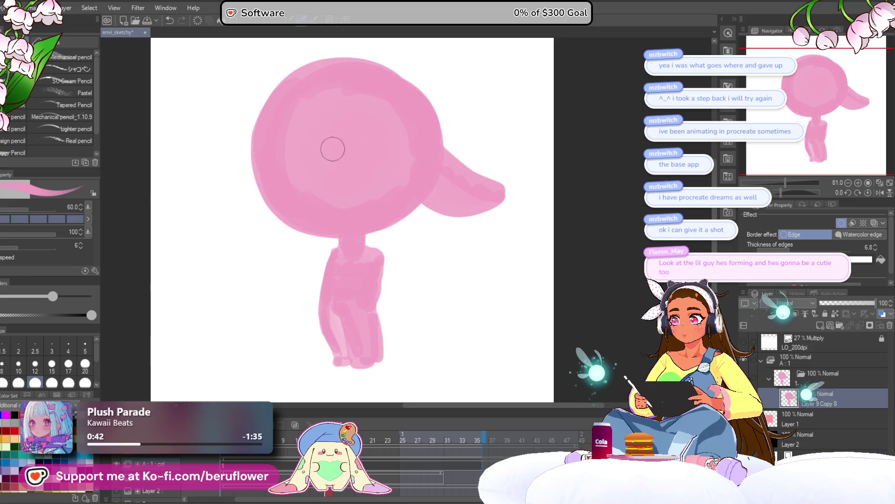
pyautogui.moveTo(266, 161)
pyautogui.mouseDown()
pyautogui.moveTo(206, 208)
pyautogui.moveTo(245, 201)
pyautogui.moveTo(234, 194)
pyautogui.moveTo(262, 159)
pyautogui.mouseUp()
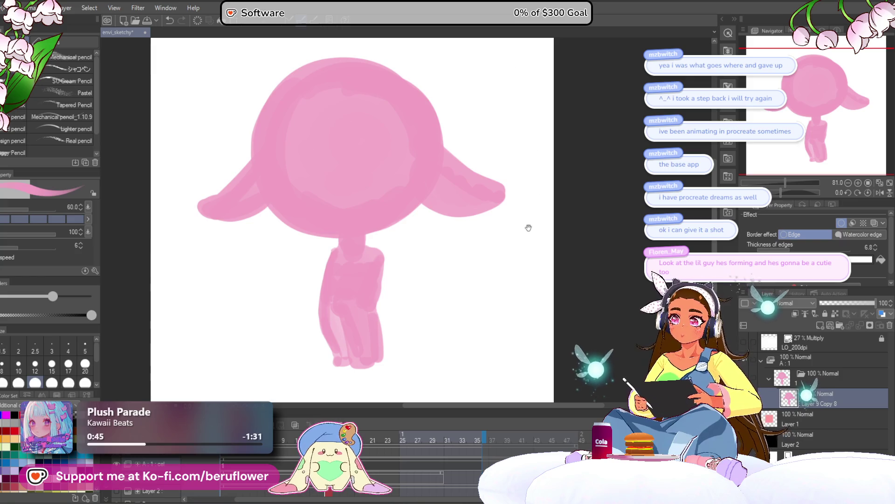
pyautogui.moveTo(402, 285); pyautogui.dragTo(396, 284)
pyautogui.moveTo(366, 344)
pyautogui.mouseDown()
pyautogui.moveTo(360, 320)
pyautogui.moveTo(374, 317)
pyautogui.moveTo(348, 314)
pyautogui.mouseUp()
pyautogui.press('[')
pyautogui.press('[')
pyautogui.press('[')
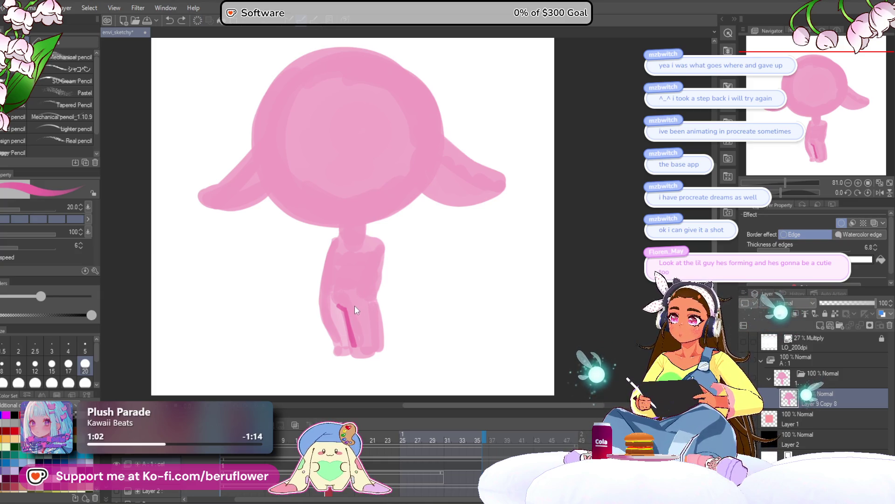
# Step: Redraw the thin pink outline down the lower-left leg at brush size 20, then undo the arm stroke left of the torso
pyautogui.moveTo(322, 315)
pyautogui.mouseDown()
pyautogui.moveTo(340, 356)
pyautogui.moveTo(322, 306)
pyautogui.mouseUp()
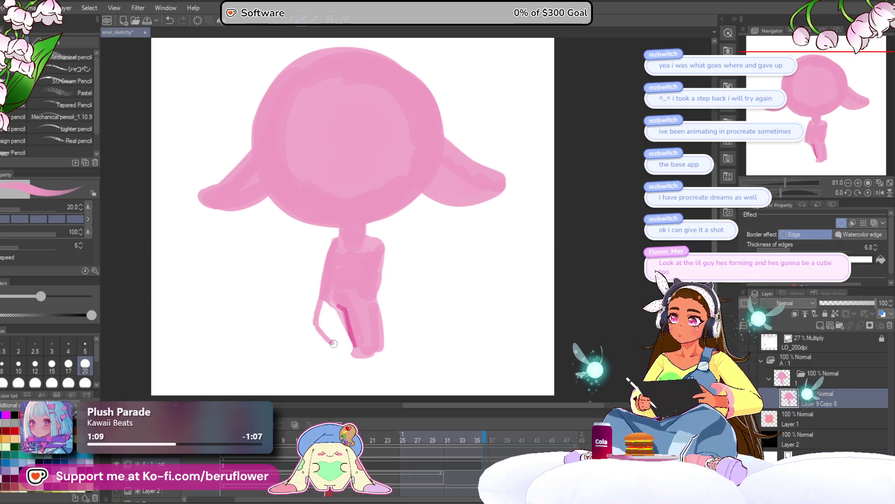
pyautogui.hotkey('ctrl', 'z')
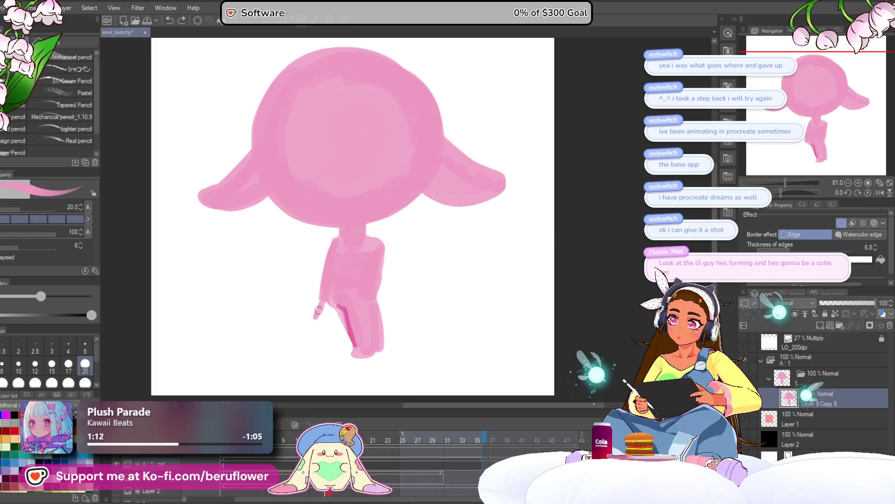
pyautogui.moveTo(319, 310)
pyautogui.mouseDown()
pyautogui.moveTo(316, 327)
pyautogui.moveTo(348, 345)
pyautogui.mouseUp()
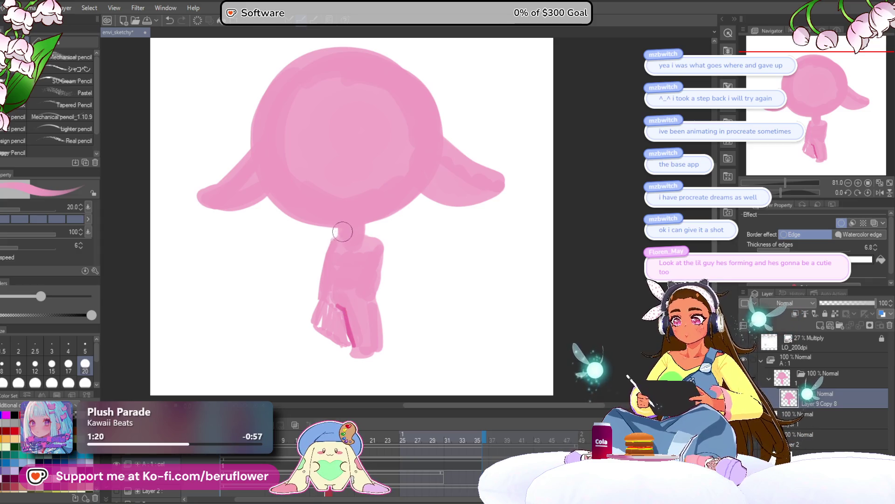
pyautogui.moveTo(350, 241)
pyautogui.mouseDown()
pyautogui.moveTo(324, 254)
pyautogui.moveTo(335, 260)
pyautogui.moveTo(320, 275)
pyautogui.moveTo(327, 278)
pyautogui.mouseUp()
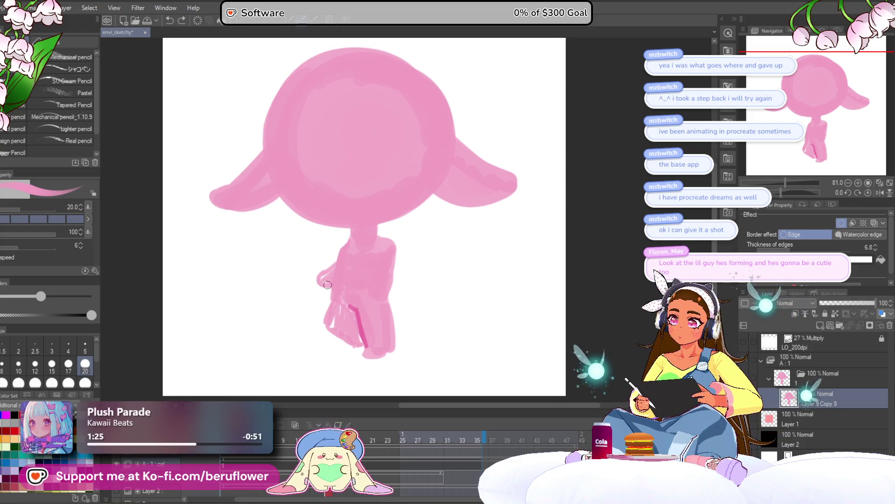
pyautogui.hotkey('ctrl', 'z')
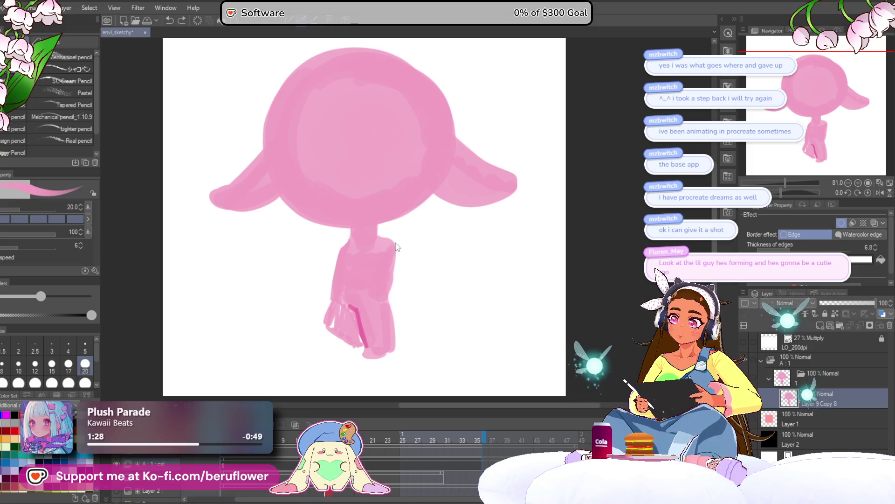
# Step: Draw a raised arm and hand from the torso's right side, then paint over and close the lower-left leg
pyautogui.moveTo(390, 238)
pyautogui.mouseDown()
pyautogui.moveTo(409, 269)
pyautogui.moveTo(394, 270)
pyautogui.moveTo(419, 266)
pyautogui.mouseUp()
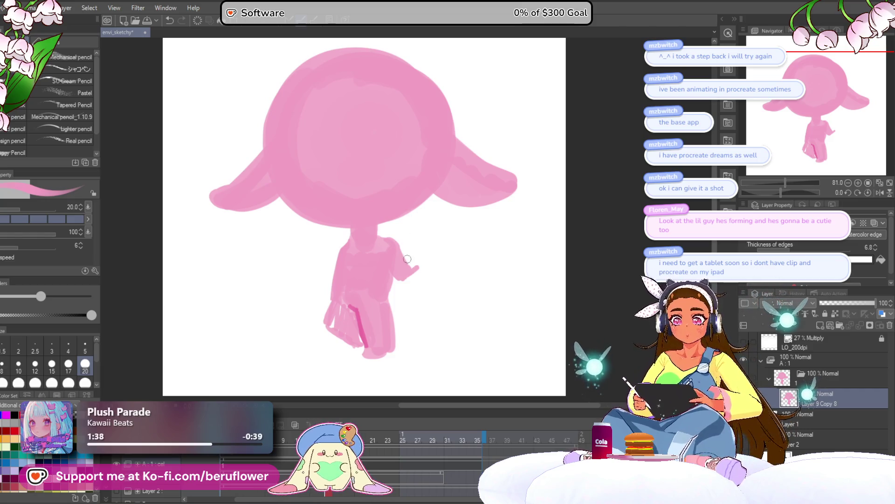
pyautogui.moveTo(410, 269)
pyautogui.mouseDown()
pyautogui.moveTo(428, 266)
pyautogui.moveTo(417, 269)
pyautogui.mouseUp()
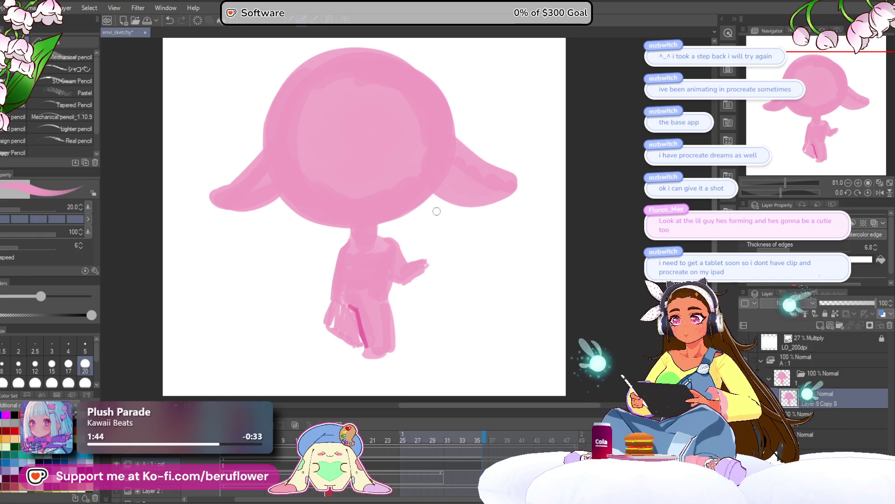
pyautogui.moveTo(329, 329)
pyautogui.mouseDown()
pyautogui.moveTo(332, 313)
pyautogui.moveTo(349, 347)
pyautogui.mouseUp()
pyautogui.moveTo(357, 302); pyautogui.dragTo(366, 328)
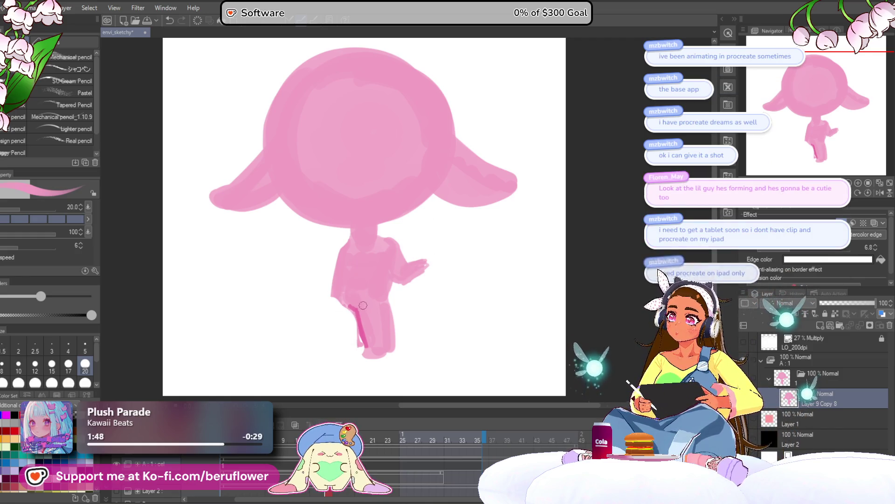
pyautogui.moveTo(341, 285); pyautogui.dragTo(332, 296)
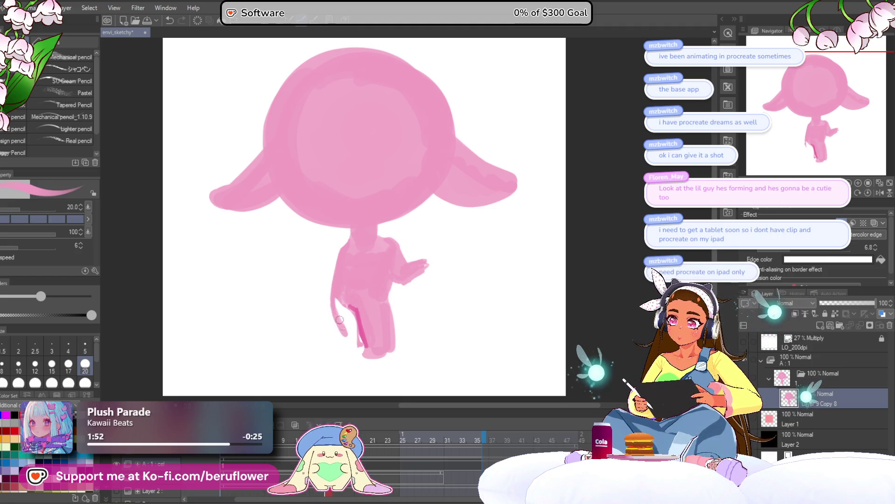
pyautogui.moveTo(348, 351); pyautogui.dragTo(365, 348)
pyautogui.moveTo(340, 298); pyautogui.dragTo(356, 342)
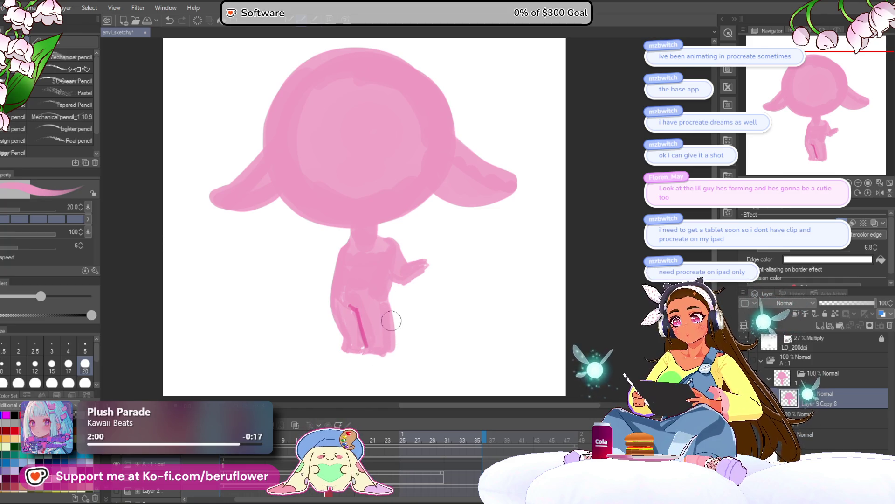
# Step: Soften the lower part of the dark pink leg stroke
pyautogui.moveTo(359, 326); pyautogui.dragTo(363, 337)
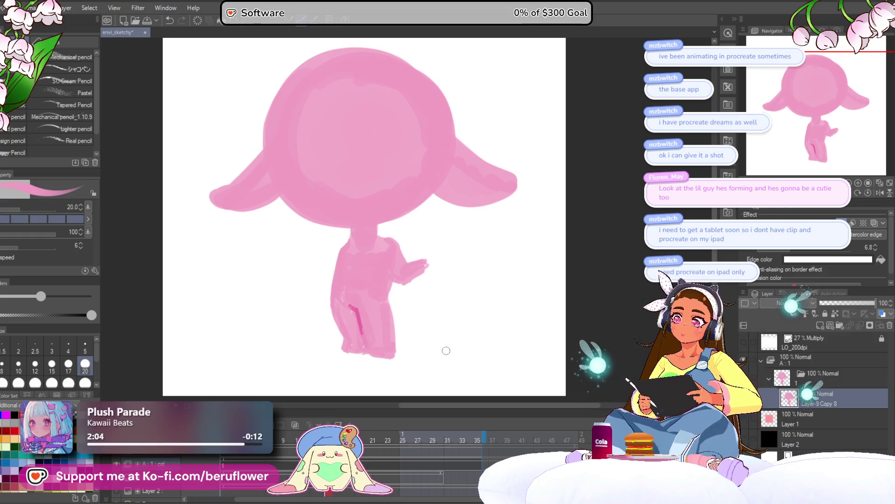
pyautogui.hscroll(2, 406, 343)
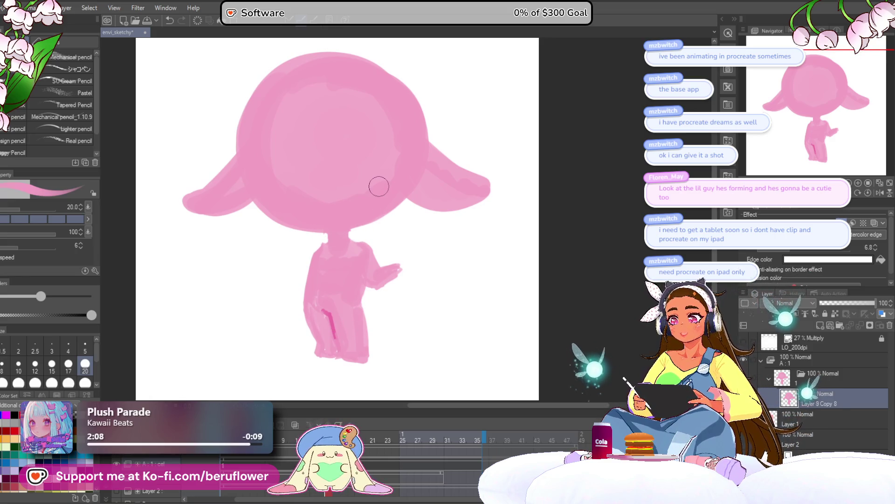
pyautogui.moveTo(379, 187); pyautogui.dragTo(391, 184)
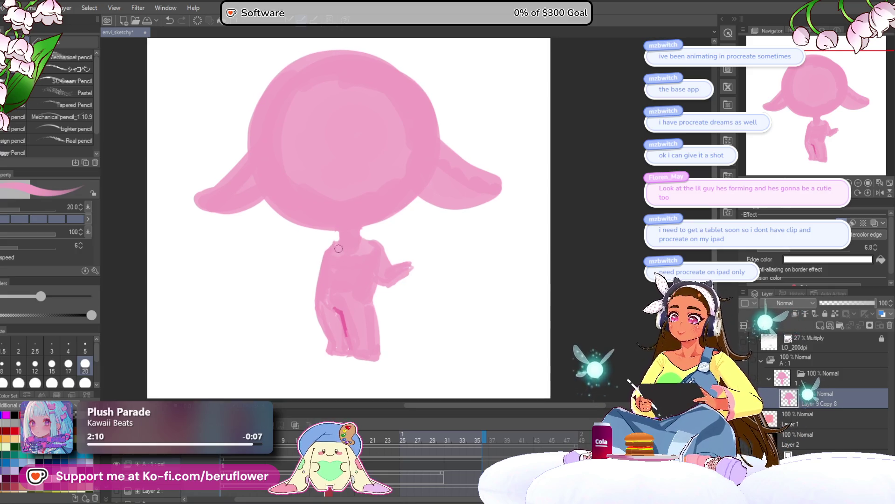
# Step: Redraw the left arm outline from the shoulder downward
pyautogui.moveTo(334, 241)
pyautogui.mouseDown()
pyautogui.moveTo(312, 261)
pyautogui.moveTo(311, 291)
pyautogui.moveTo(290, 272)
pyautogui.mouseUp()
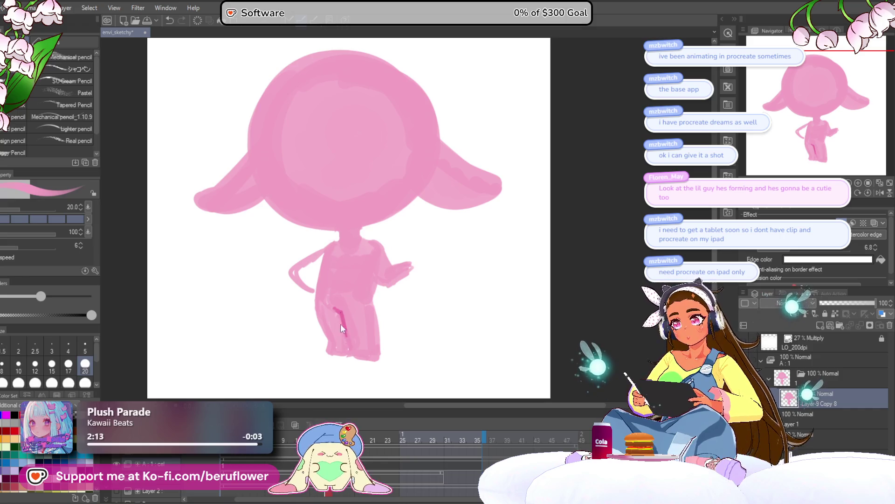
pyautogui.hotkey('ctrl', 'z')
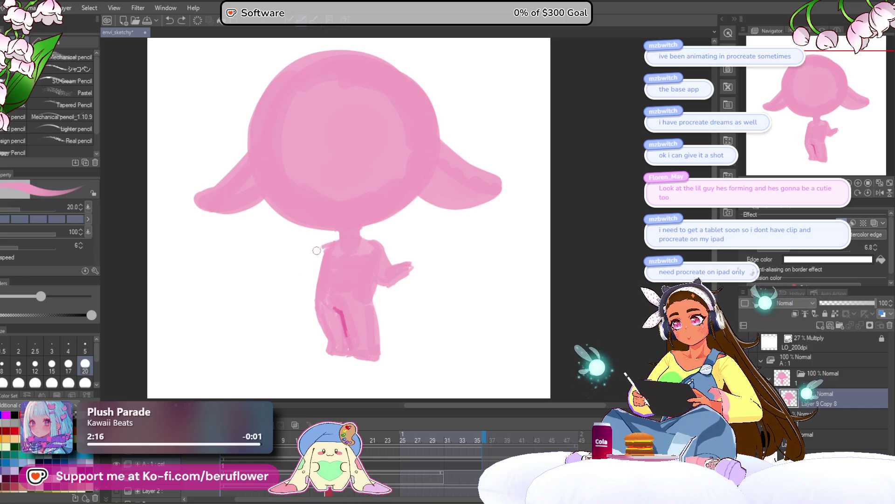
pyautogui.moveTo(320, 251); pyautogui.dragTo(310, 288)
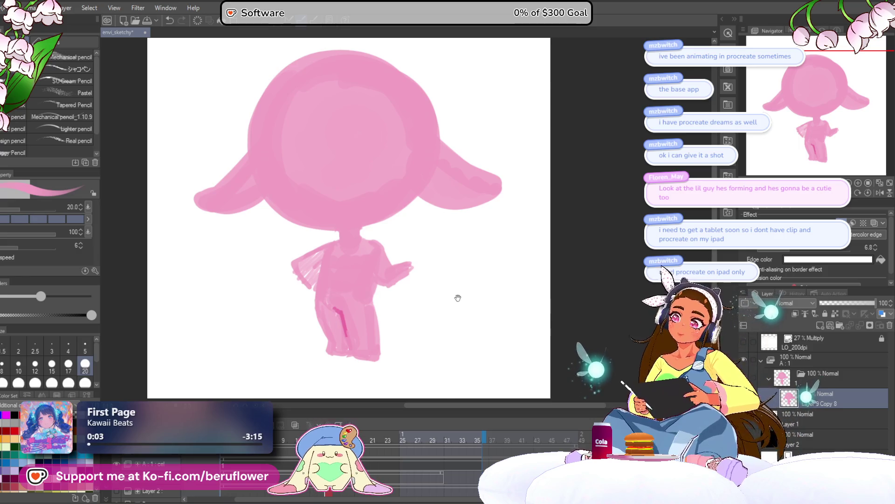
# Step: Recentre the view and draw a vertical centre guide down the head
pyautogui.moveTo(457, 297); pyautogui.dragTo(451, 301)
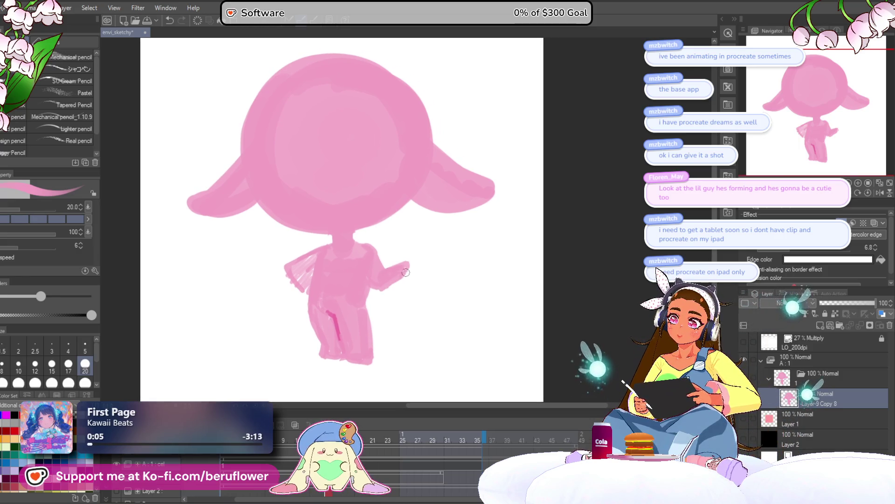
pyautogui.moveTo(424, 319); pyautogui.dragTo(422, 320)
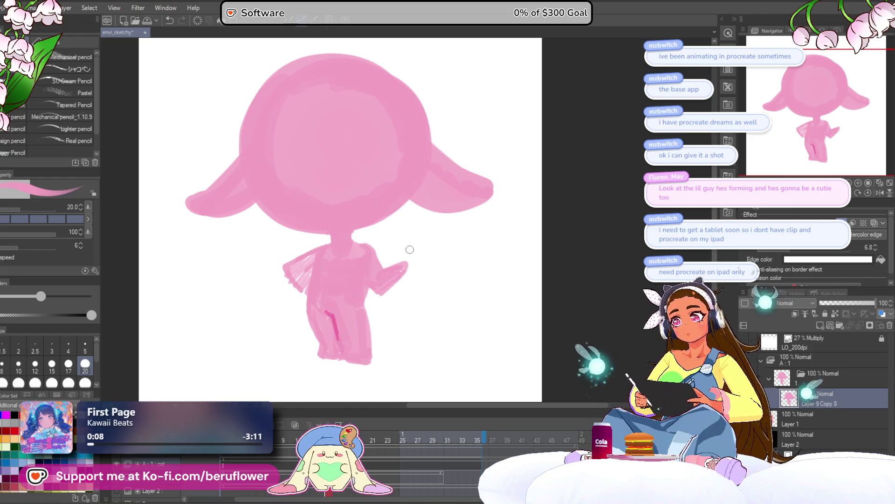
pyautogui.scroll(-2, 410, 249)
pyautogui.scroll(2, 455, 300)
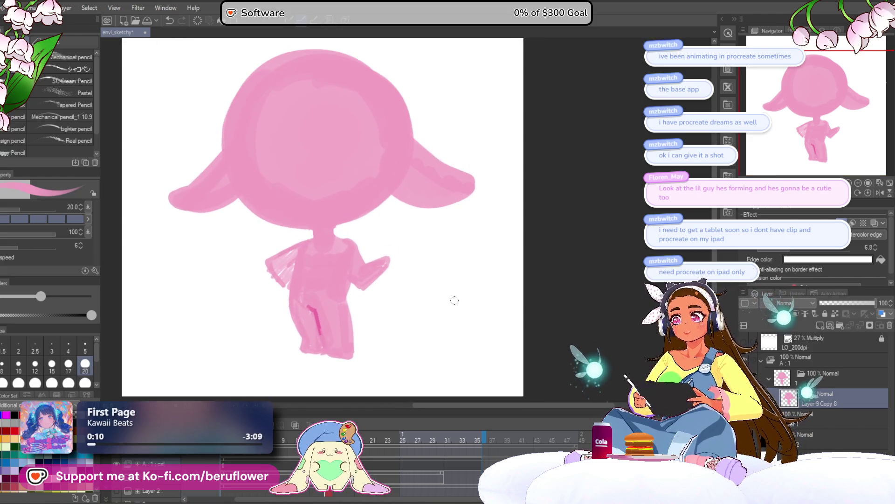
pyautogui.scroll(-2, 456, 300)
pyautogui.scroll(2, 554, 226)
pyautogui.moveTo(554, 225); pyautogui.dragTo(579, 252)
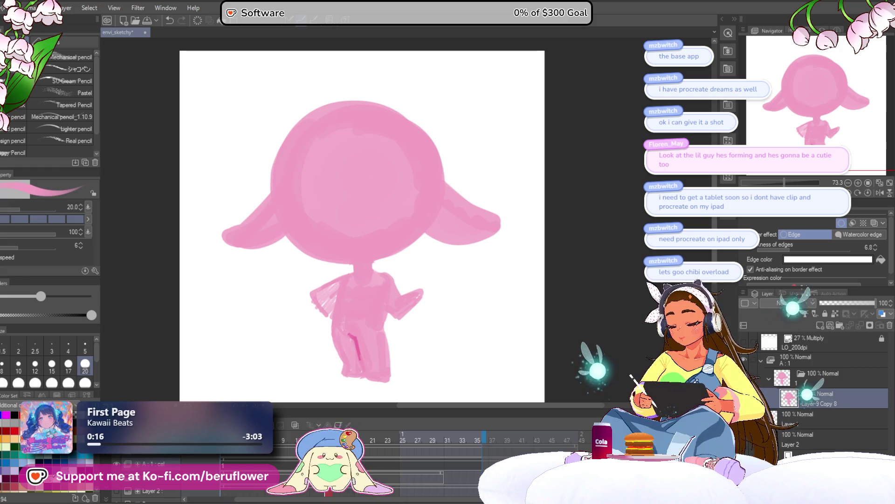
pyautogui.moveTo(337, 113); pyautogui.dragTo(339, 240)
pyautogui.hotkey('ctrl', 'z')
pyautogui.scroll(1, 334, 132)
pyautogui.moveTo(330, 122)
pyautogui.mouseDown()
pyautogui.moveTo(345, 255)
pyautogui.moveTo(362, 233)
pyautogui.mouseUp()
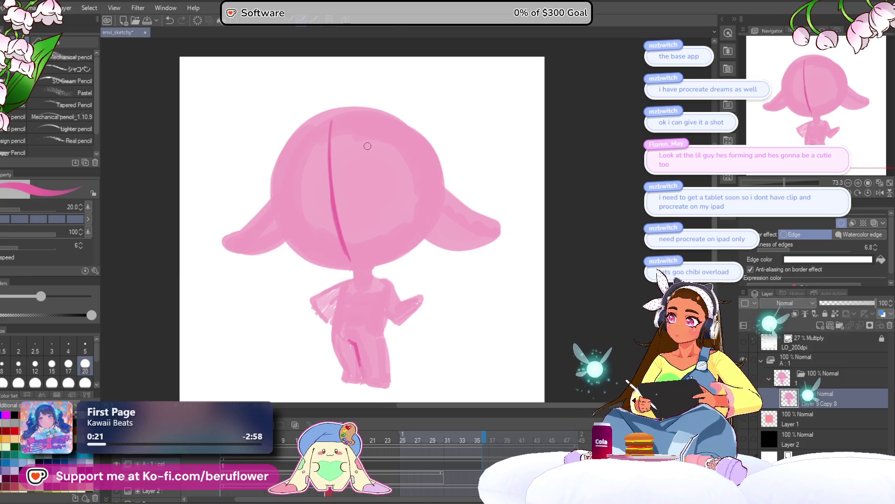
# Step: Draw a horizontal guide across the head and extend the vertical guide to the chin
pyautogui.moveTo(282, 195); pyautogui.dragTo(356, 203)
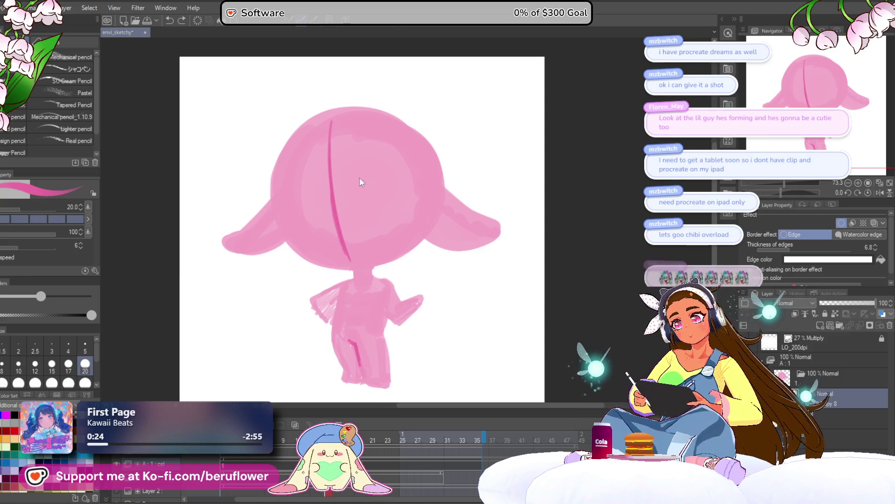
pyautogui.moveTo(285, 201); pyautogui.dragTo(389, 205)
pyautogui.hotkey('ctrl', 'z')
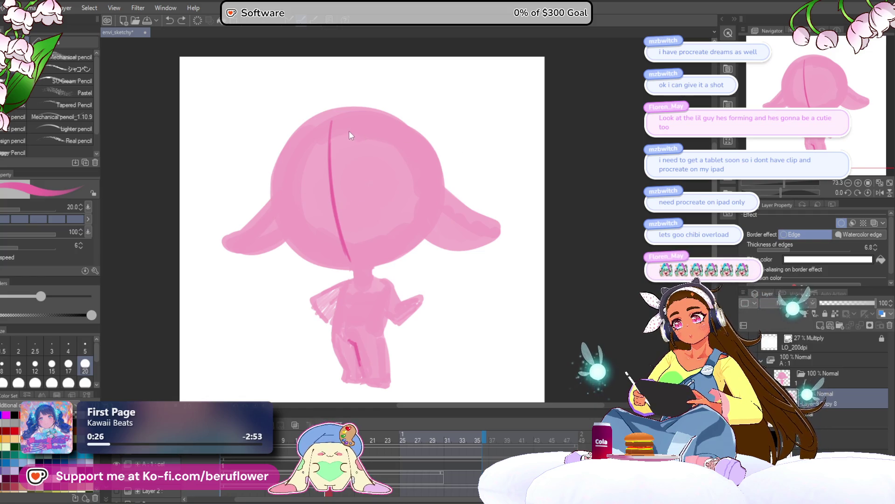
pyautogui.hotkey('ctrl', 'z')
pyautogui.moveTo(334, 183); pyautogui.dragTo(347, 256)
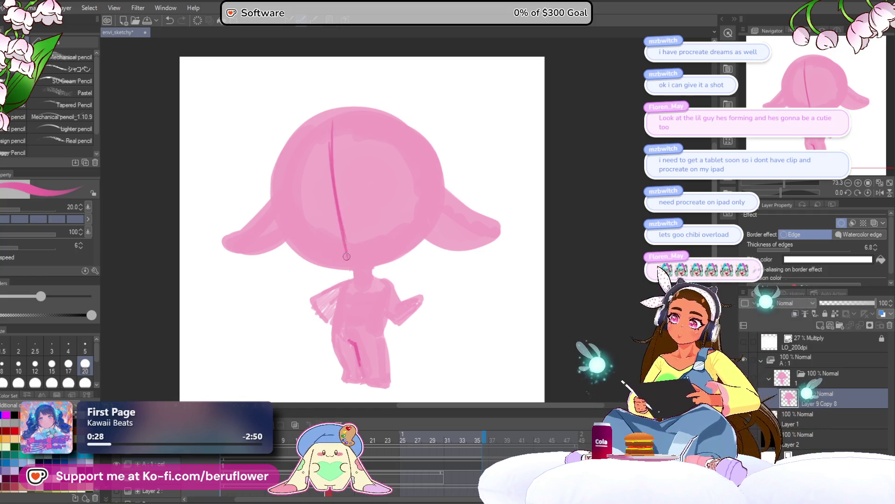
pyautogui.moveTo(285, 205); pyautogui.dragTo(404, 183)
pyautogui.moveTo(337, 189); pyautogui.dragTo(400, 179)
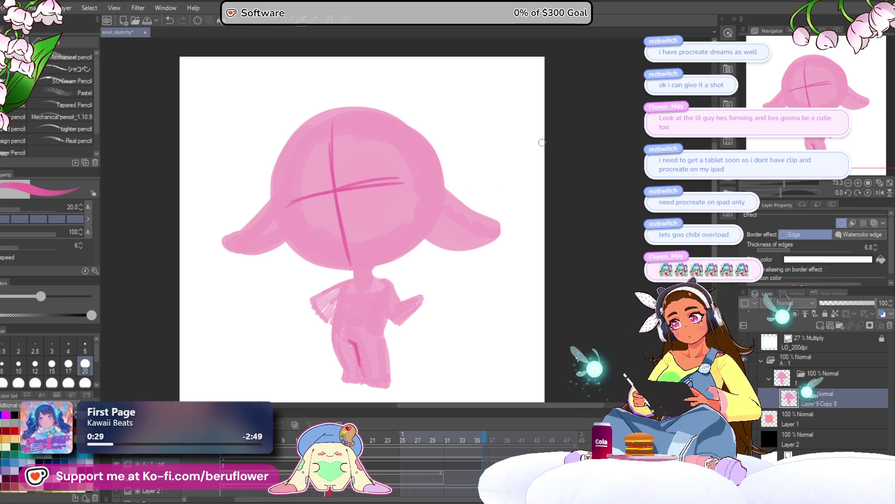
pyautogui.hotkey('ctrl', 'z')
pyautogui.hotkey('ctrl', 'z')
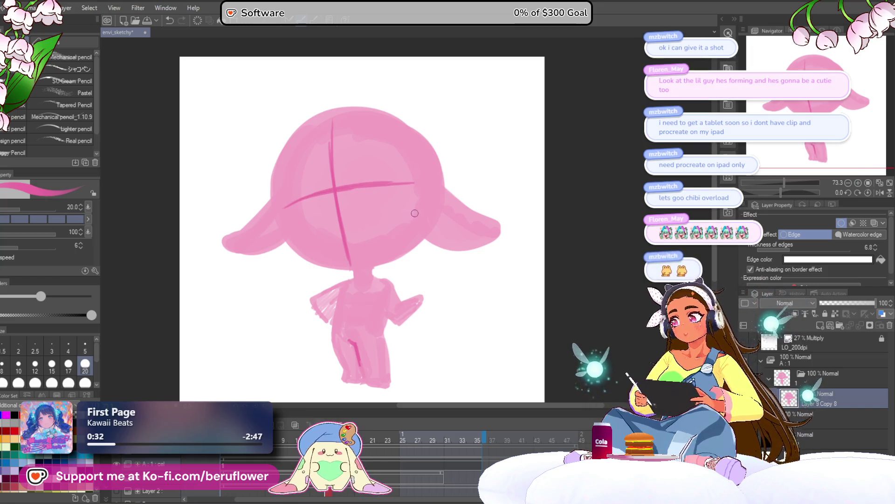
# Step: Extend the horizontal guide's left end and begin outlining the head's left edge at brush size 20
pyautogui.moveTo(379, 278); pyautogui.dragTo(382, 276)
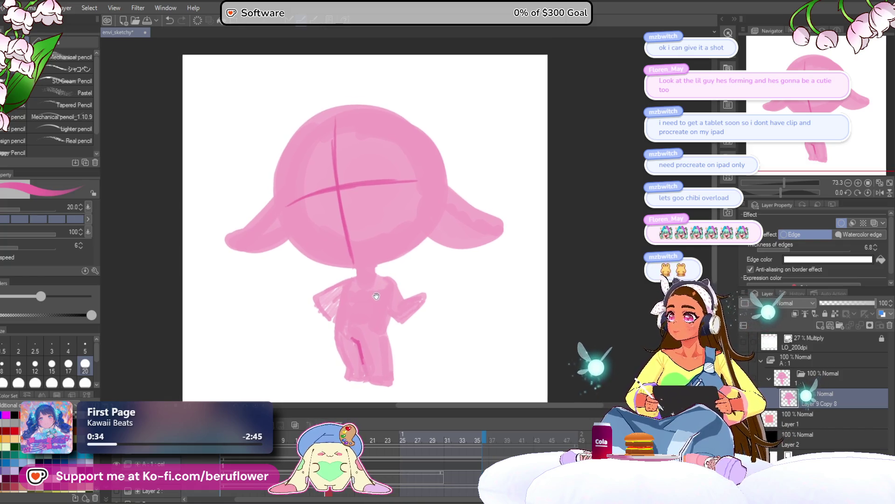
pyautogui.moveTo(295, 197); pyautogui.dragTo(282, 210)
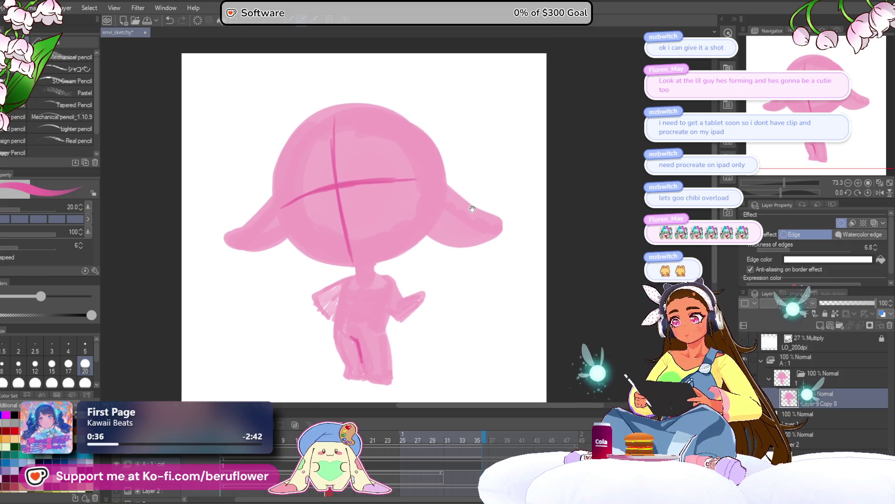
pyautogui.moveTo(480, 205); pyautogui.dragTo(479, 204)
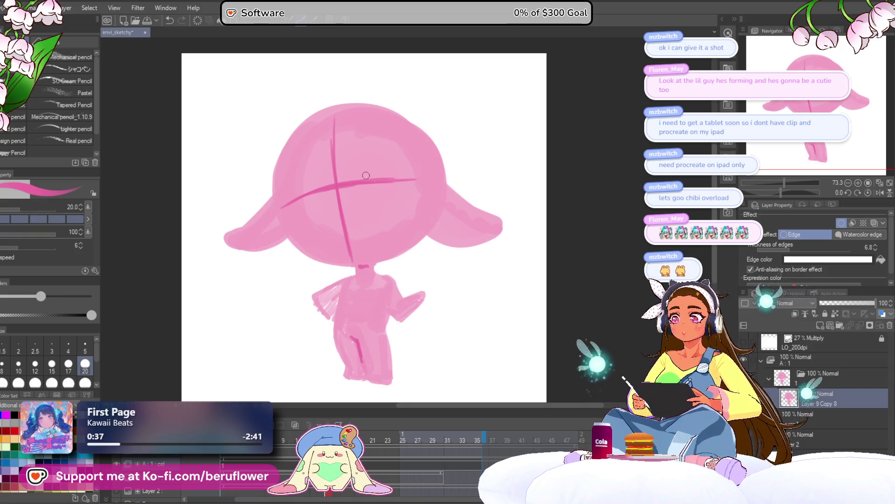
pyautogui.moveTo(325, 226); pyautogui.dragTo(336, 226)
pyautogui.press(']')
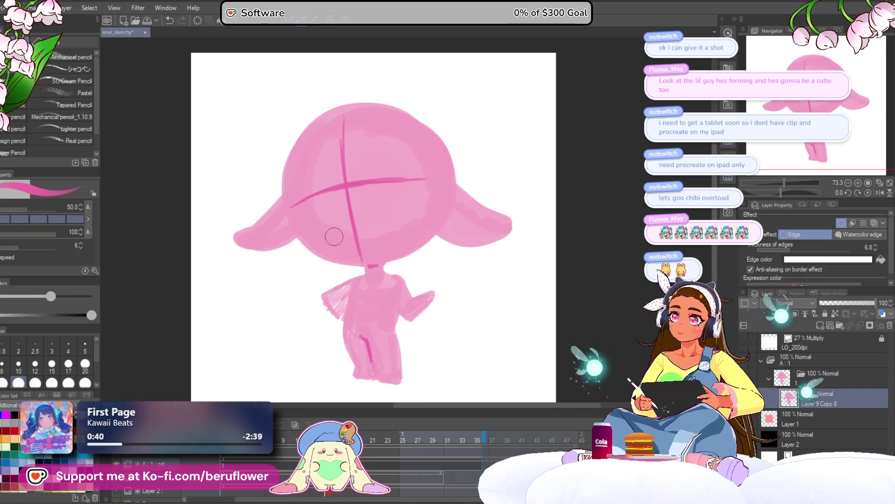
pyautogui.press('[')
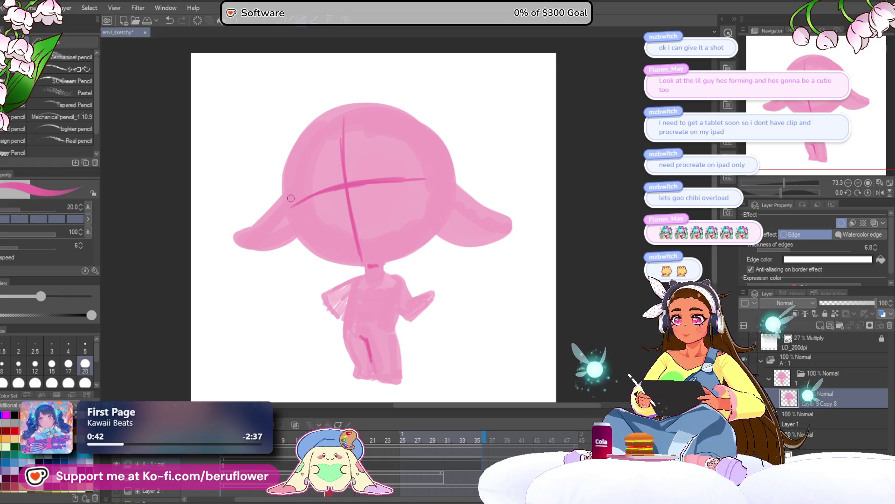
pyautogui.moveTo(285, 187); pyautogui.dragTo(294, 239)
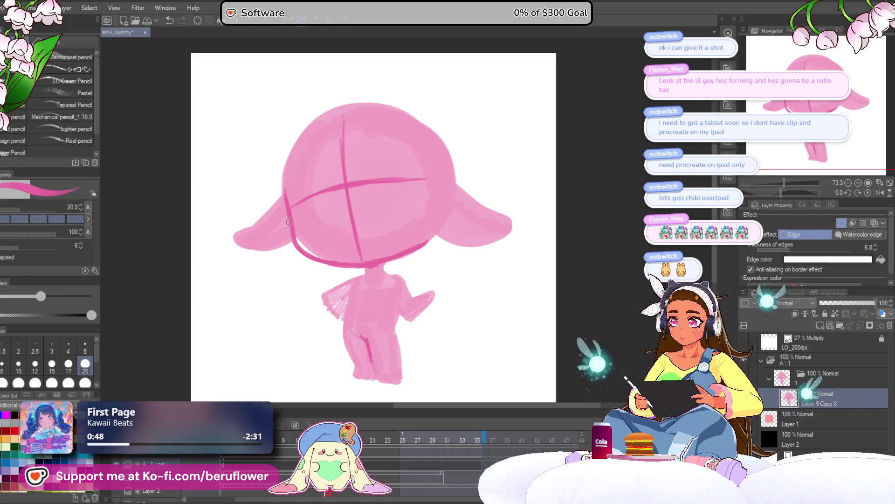
# Step: Darken the outline along the head's upper-left and lower-left edges
pyautogui.moveTo(289, 222); pyautogui.dragTo(293, 228)
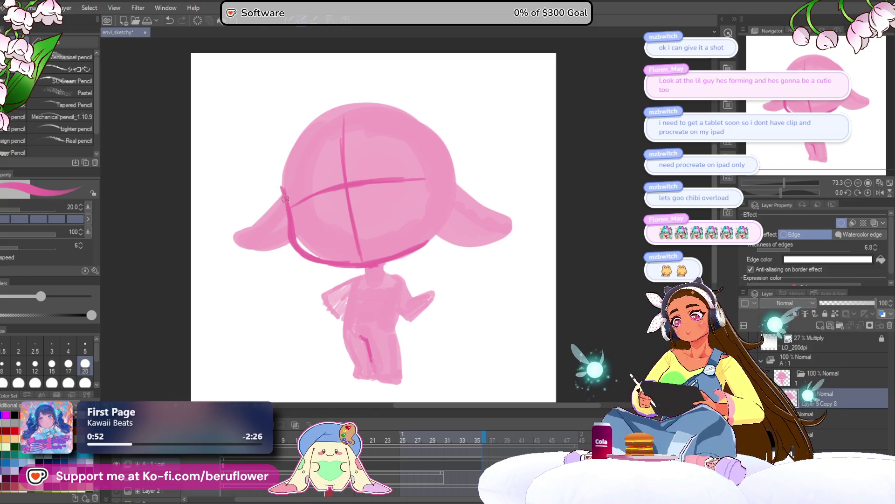
pyautogui.moveTo(296, 130)
pyautogui.mouseDown()
pyautogui.moveTo(340, 103)
pyautogui.moveTo(380, 101)
pyautogui.moveTo(293, 140)
pyautogui.mouseUp()
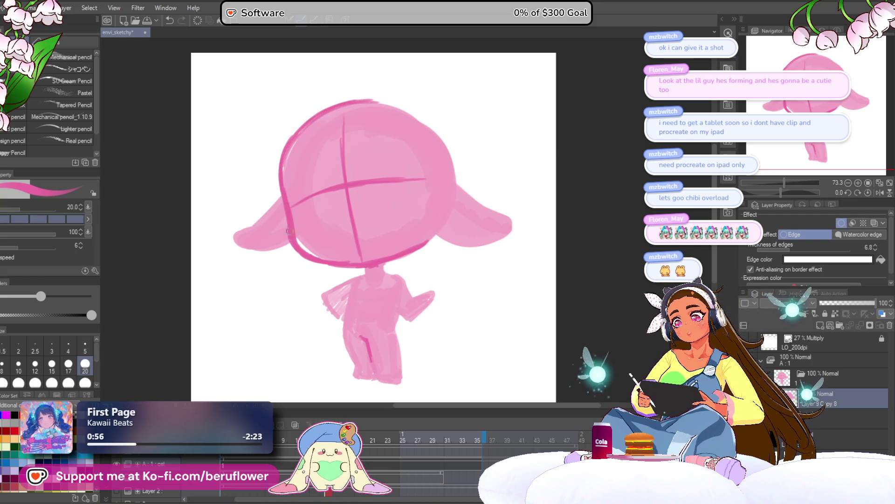
pyautogui.moveTo(286, 217); pyautogui.dragTo(289, 229)
pyautogui.moveTo(548, 251); pyautogui.dragTo(525, 236)
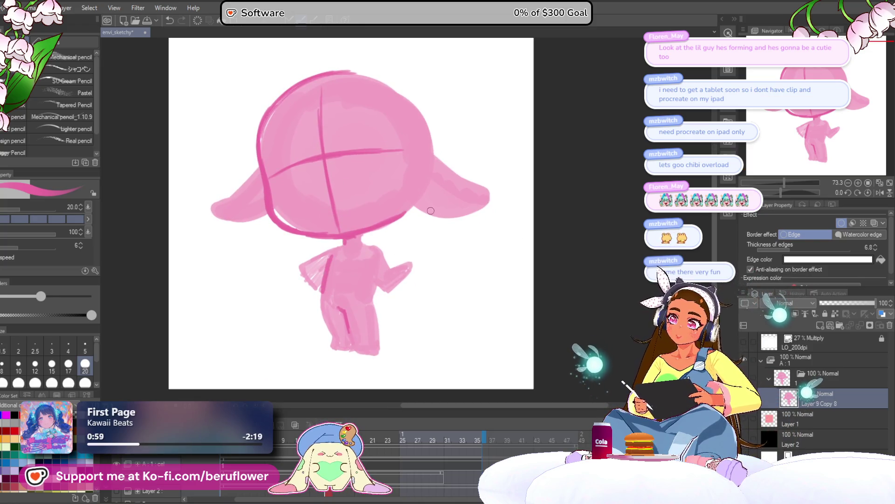
pyautogui.moveTo(430, 211); pyautogui.dragTo(434, 203)
# Step: Outline the chibi's left body side and inner leg line, discarding a right-side stroke
pyautogui.moveTo(381, 257); pyautogui.dragTo(379, 257)
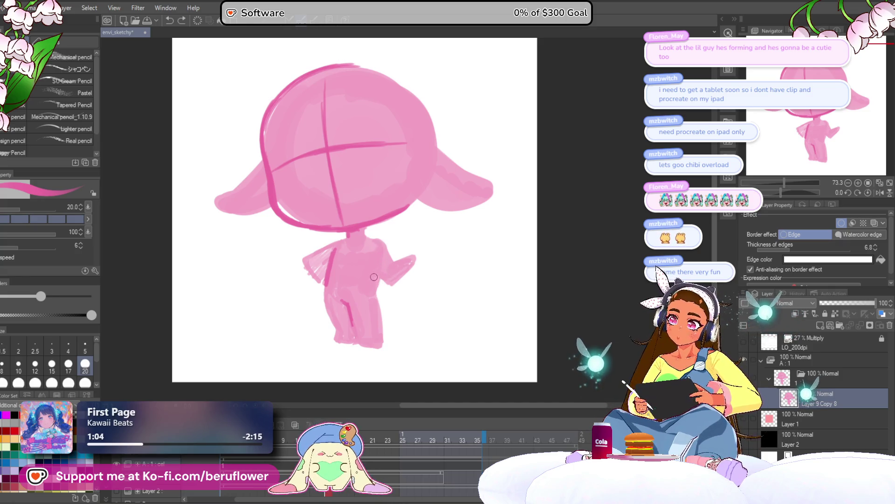
pyautogui.moveTo(376, 284); pyautogui.dragTo(378, 290)
pyautogui.hotkey('ctrl', 'z')
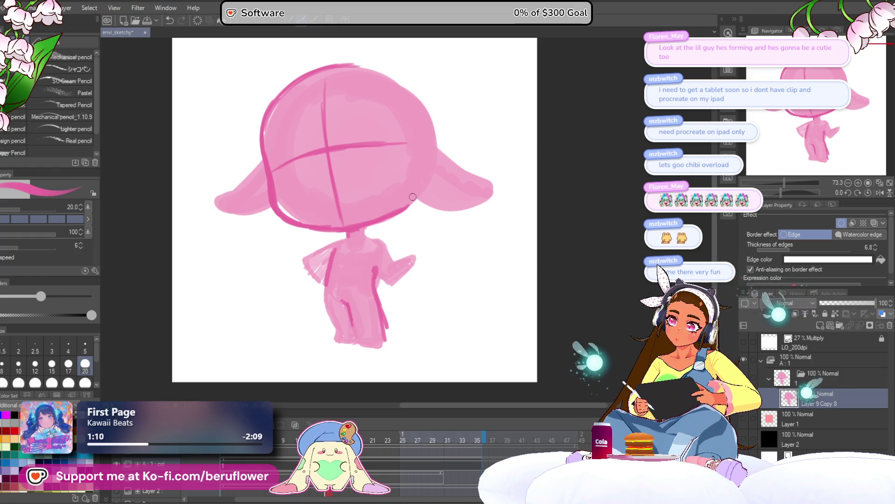
pyautogui.moveTo(327, 280); pyautogui.dragTo(340, 345)
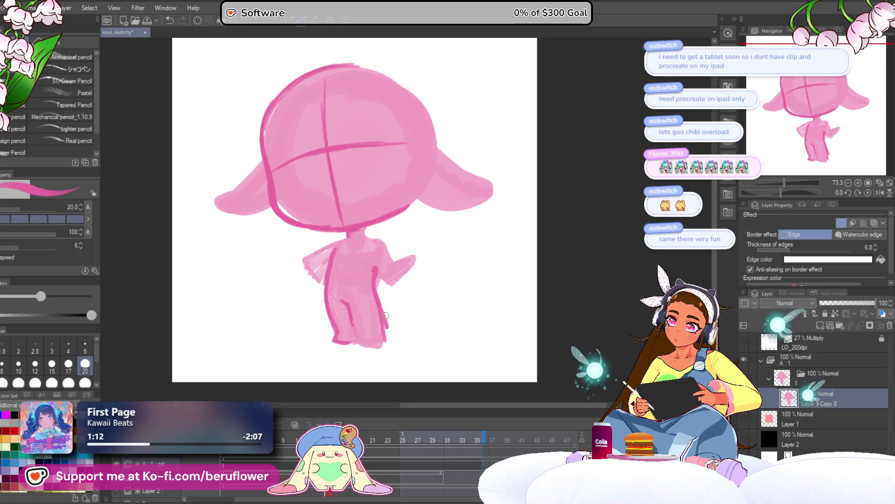
pyautogui.moveTo(352, 308); pyautogui.dragTo(361, 342)
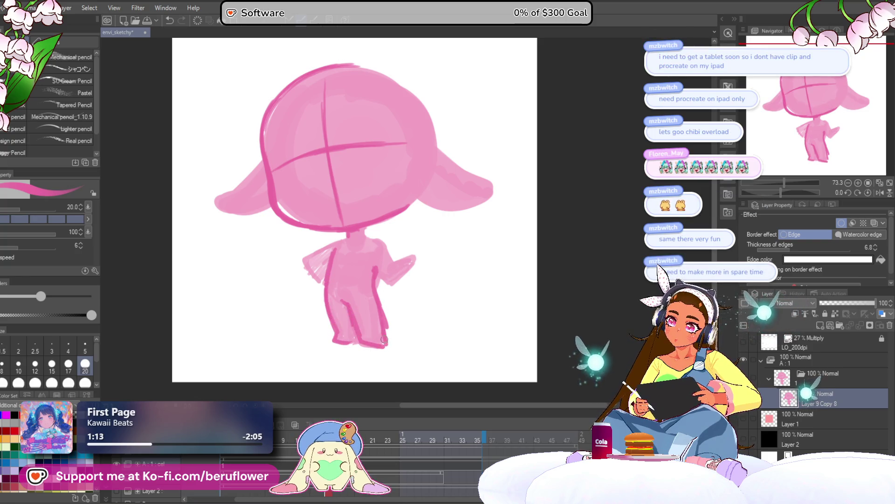
pyautogui.moveTo(516, 306); pyautogui.dragTo(533, 295)
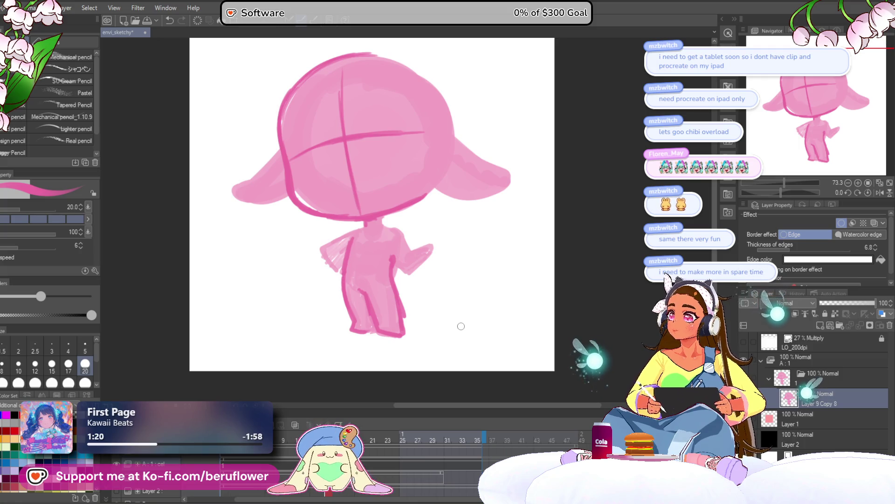
# Step: Outline the left arm from the shoulder down to the hand on the hip
pyautogui.scroll(2, 346, 233)
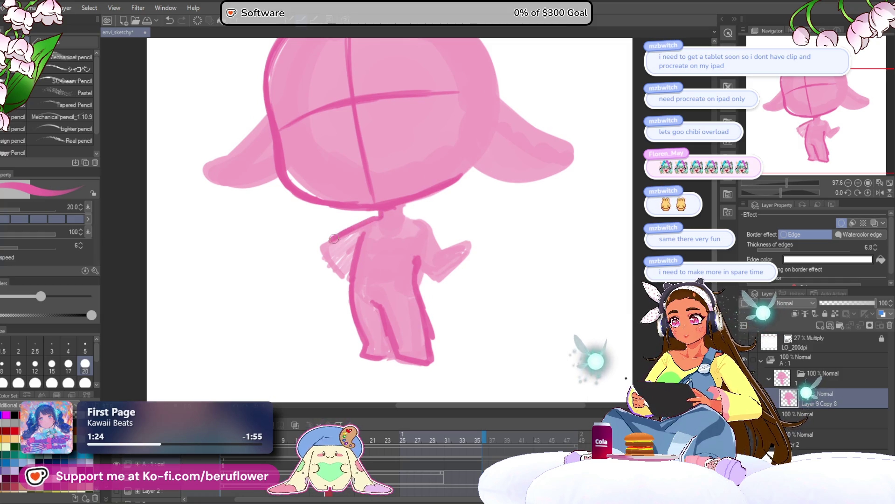
pyautogui.moveTo(334, 238)
pyautogui.mouseDown()
pyautogui.moveTo(328, 261)
pyautogui.moveTo(341, 273)
pyautogui.mouseUp()
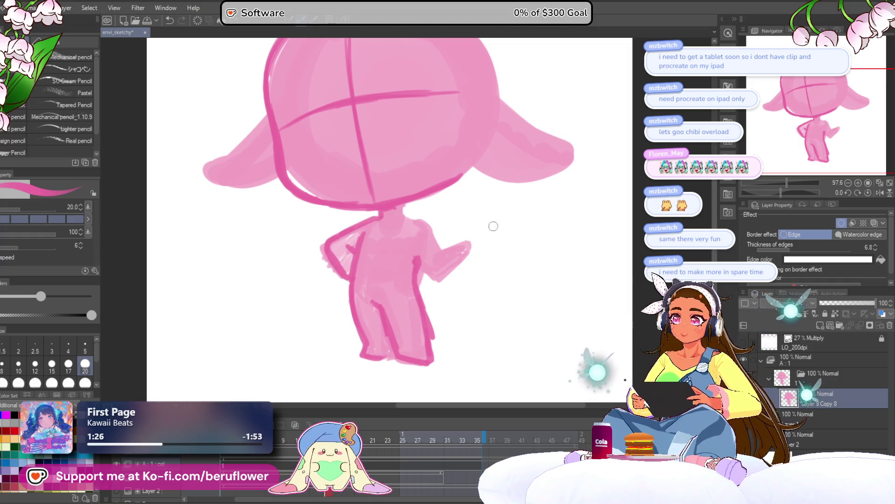
pyautogui.moveTo(532, 282); pyautogui.dragTo(532, 283)
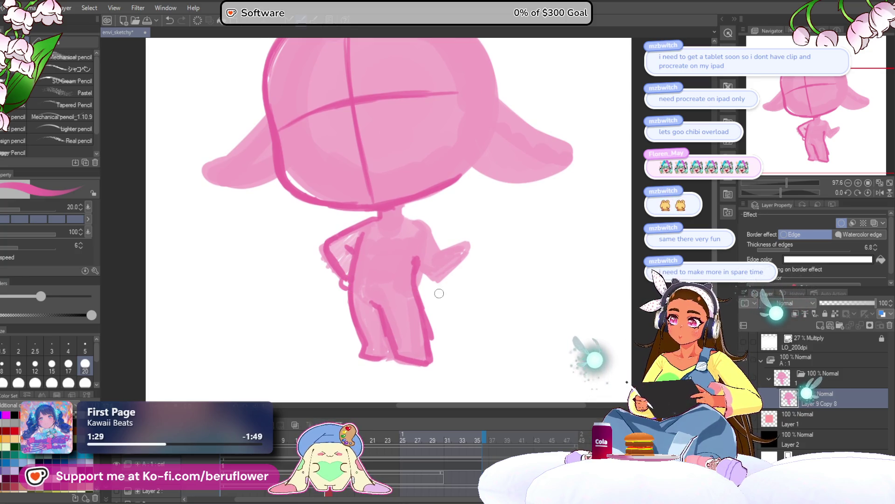
pyautogui.moveTo(346, 278); pyautogui.dragTo(339, 292)
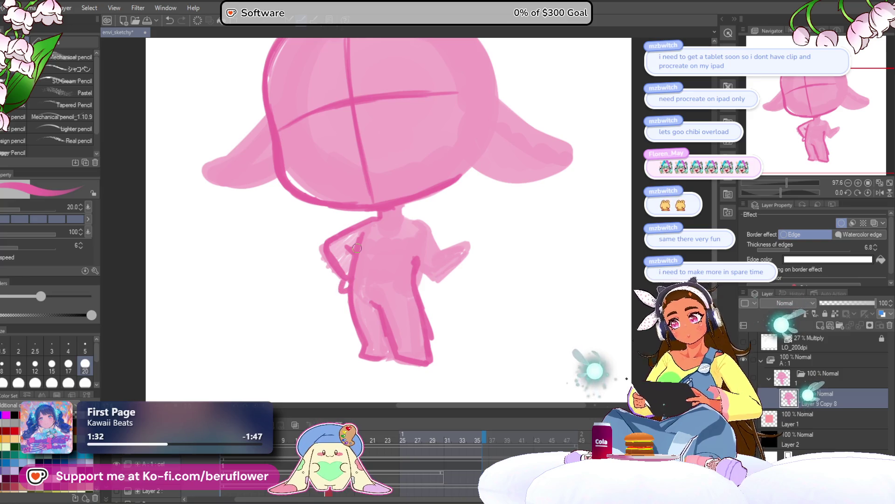
# Step: Outline the raised arm from the shoulder down in darker pink
pyautogui.scroll(-3, 356, 248)
pyautogui.scroll(4, 394, 216)
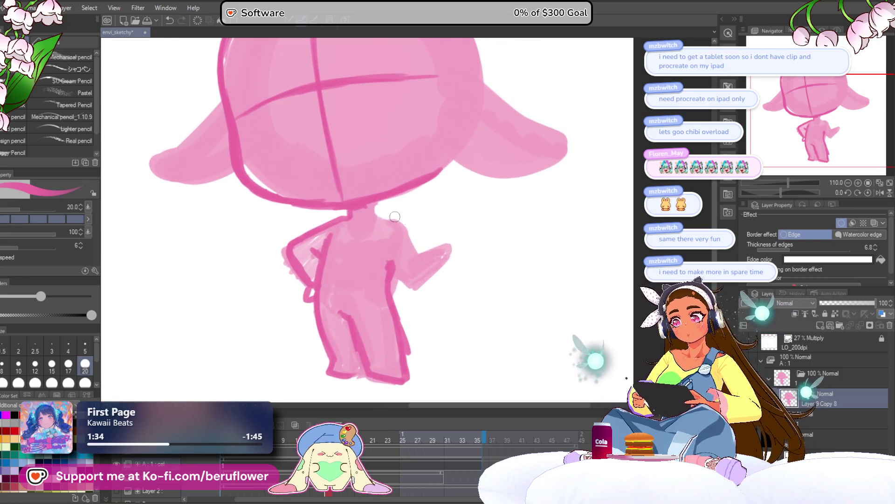
pyautogui.moveTo(374, 215)
pyautogui.mouseDown()
pyautogui.moveTo(395, 218)
pyautogui.moveTo(408, 258)
pyautogui.mouseUp()
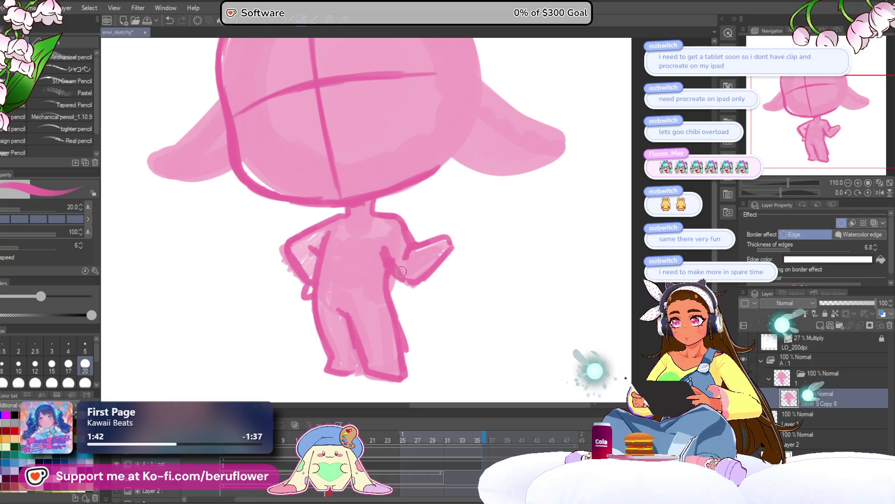
pyautogui.scroll(-5, 401, 267)
pyautogui.scroll(4, 401, 269)
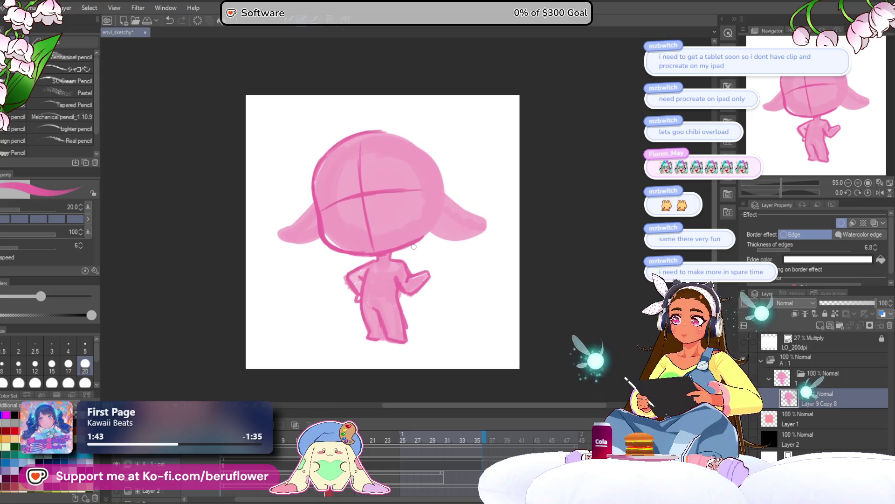
# Step: Outline the left ear's upper edge down to its tip, redoing the underside attempts
pyautogui.scroll(5, 401, 168)
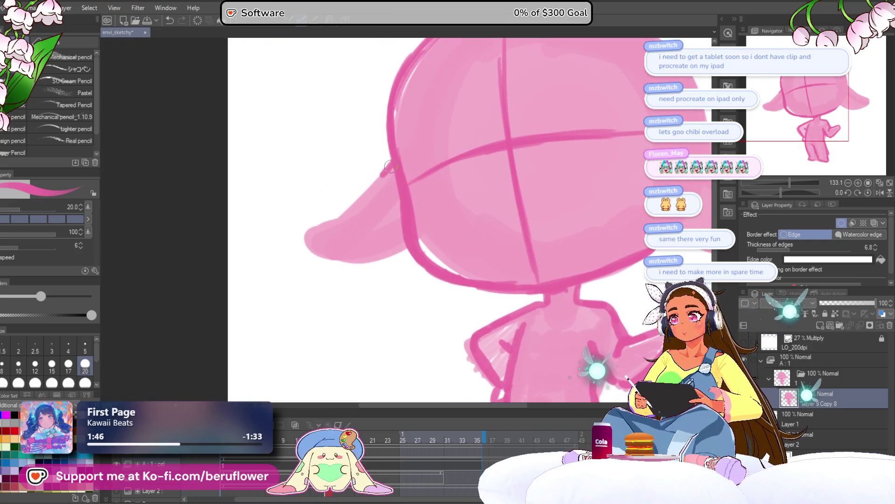
pyautogui.moveTo(393, 161); pyautogui.dragTo(290, 243)
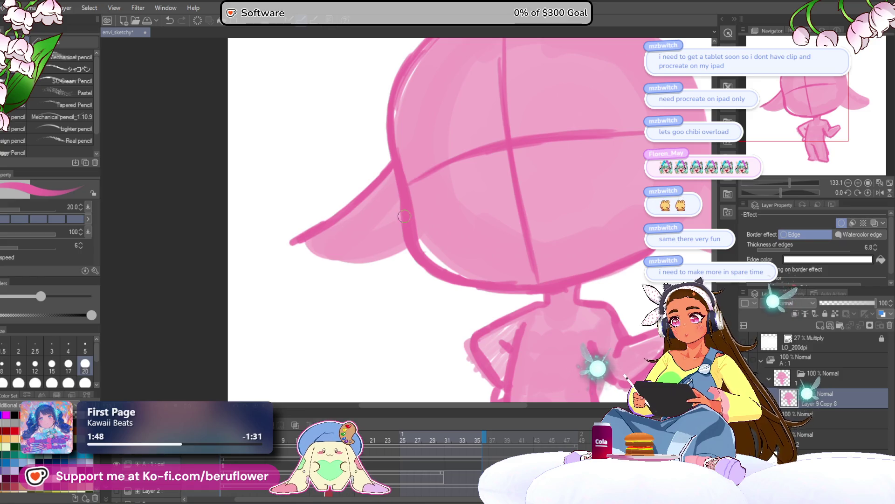
pyautogui.moveTo(404, 216)
pyautogui.mouseDown()
pyautogui.moveTo(396, 239)
pyautogui.moveTo(306, 247)
pyautogui.mouseUp()
pyautogui.hotkey('ctrl', 'z')
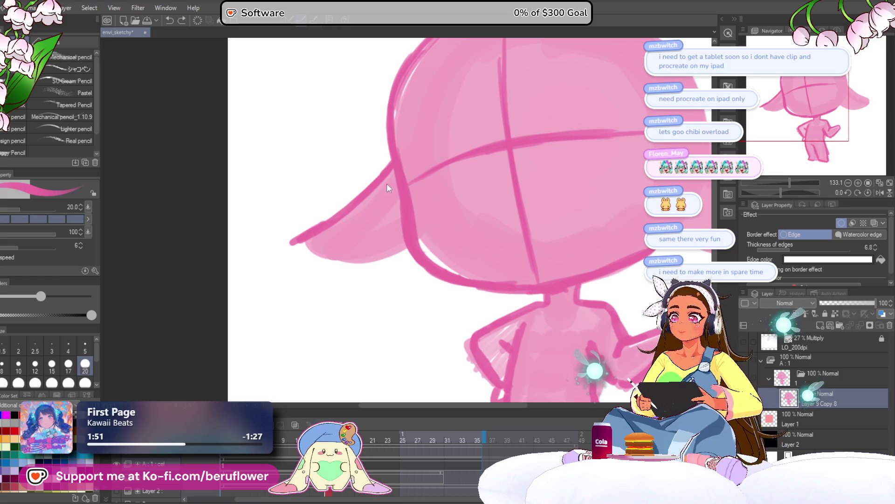
pyautogui.moveTo(307, 238)
pyautogui.mouseDown()
pyautogui.moveTo(401, 230)
pyautogui.moveTo(297, 254)
pyautogui.moveTo(387, 265)
pyautogui.mouseUp()
pyautogui.moveTo(547, 210); pyautogui.dragTo(470, 215)
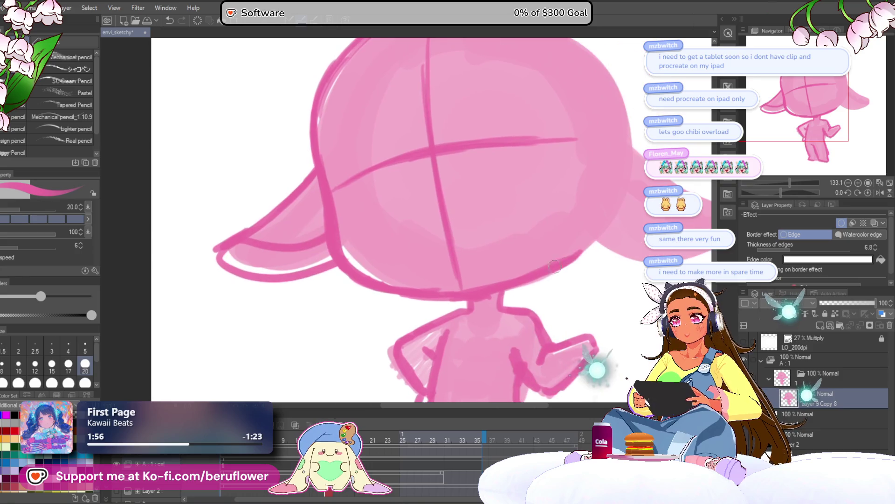
pyautogui.hotkey('ctrl', 'z')
pyautogui.hotkey('ctrl', 'z')
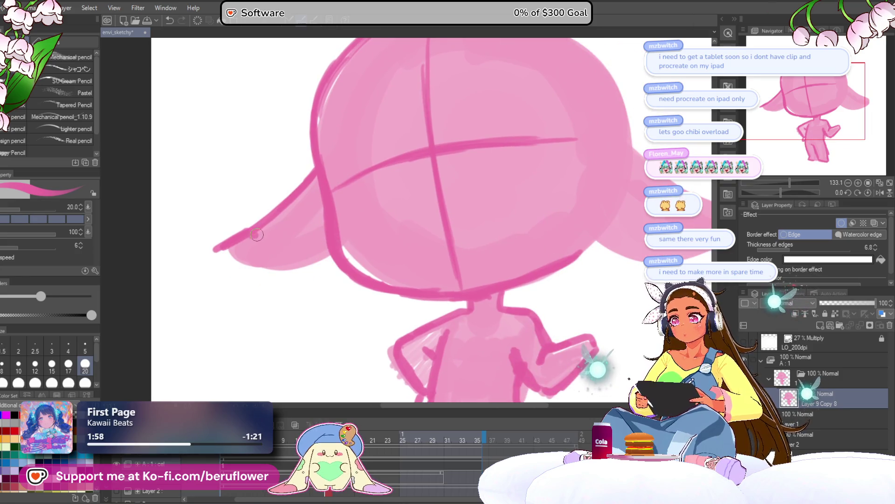
pyautogui.moveTo(316, 171)
pyautogui.mouseDown()
pyautogui.moveTo(212, 254)
pyautogui.moveTo(260, 281)
pyautogui.moveTo(320, 270)
pyautogui.moveTo(323, 217)
pyautogui.moveTo(279, 259)
pyautogui.moveTo(261, 233)
pyautogui.moveTo(272, 220)
pyautogui.moveTo(242, 227)
pyautogui.mouseUp()
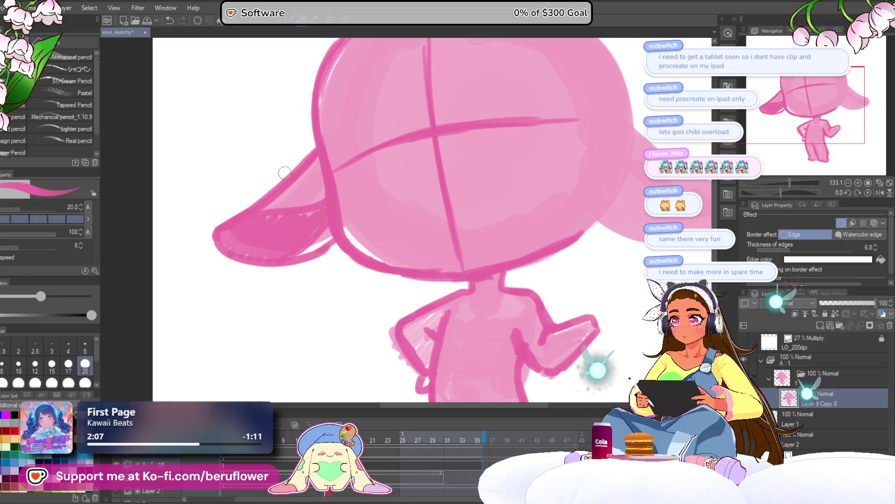
# Step: Outline the top edge of the right ear
pyautogui.moveTo(285, 173)
pyautogui.mouseDown()
pyautogui.moveTo(490, 306)
pyautogui.moveTo(356, 256)
pyautogui.mouseUp()
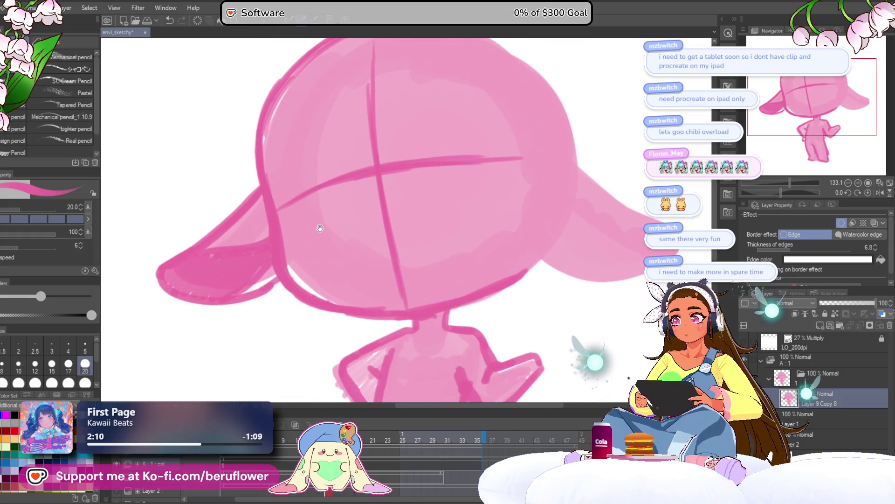
pyautogui.moveTo(320, 228); pyautogui.dragTo(167, 239)
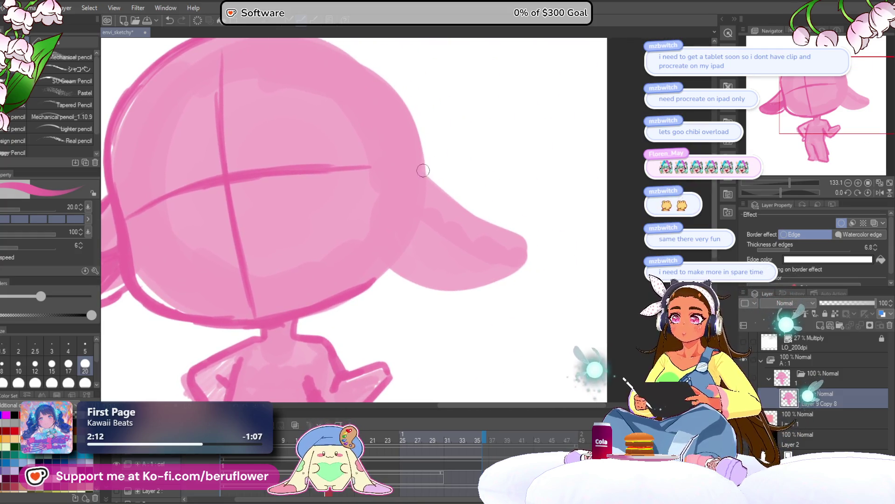
pyautogui.moveTo(423, 171); pyautogui.dragTo(488, 220)
pyautogui.moveTo(532, 245); pyautogui.dragTo(529, 239)
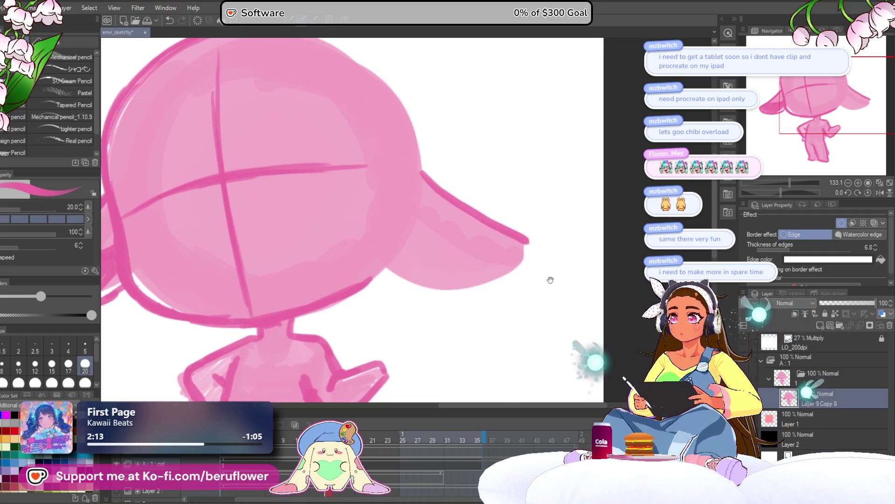
# Step: Outline the right ear from its tip along the underside
pyautogui.moveTo(425, 221)
pyautogui.mouseDown()
pyautogui.moveTo(489, 242)
pyautogui.moveTo(539, 216)
pyautogui.moveTo(542, 238)
pyautogui.moveTo(508, 273)
pyautogui.moveTo(457, 279)
pyautogui.moveTo(406, 258)
pyautogui.mouseUp()
pyautogui.hotkey('ctrl', 'z')
pyautogui.hotkey('ctrl', 'z')
pyautogui.hotkey('ctrl', 'z')
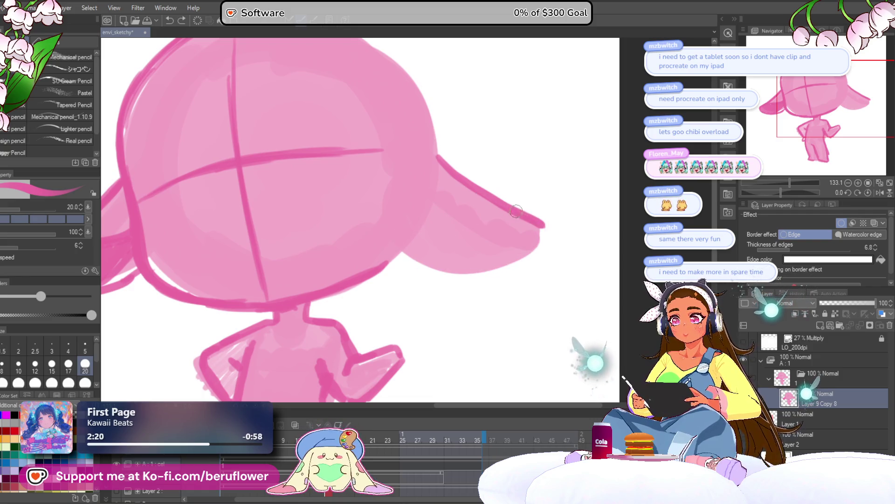
pyautogui.moveTo(541, 225)
pyautogui.mouseDown()
pyautogui.moveTo(529, 259)
pyautogui.moveTo(459, 277)
pyautogui.moveTo(404, 253)
pyautogui.mouseUp()
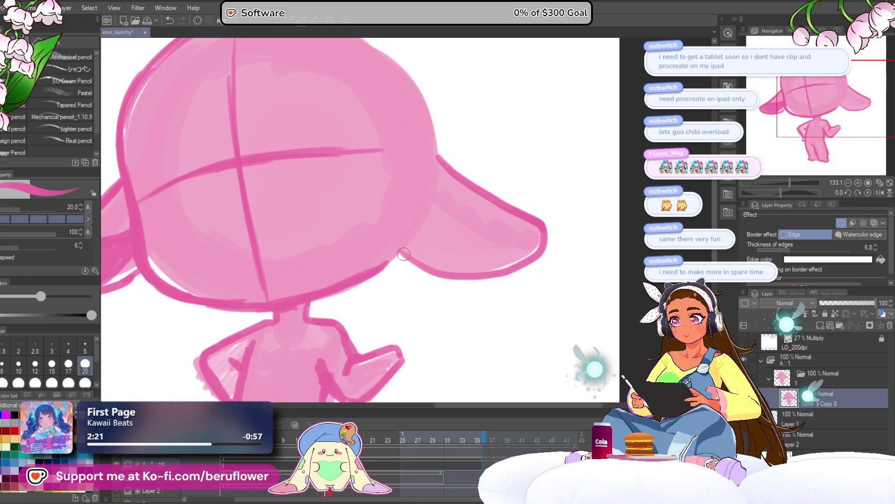
# Step: Add an inner fold line inside the right ear and outline its lower edge
pyautogui.moveTo(507, 218); pyautogui.dragTo(505, 216)
pyautogui.moveTo(425, 204); pyautogui.dragTo(495, 213)
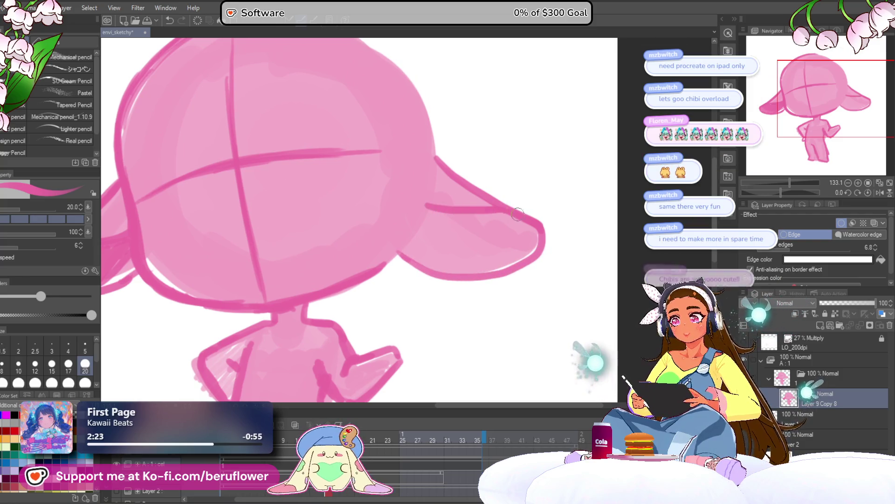
pyautogui.hotkey('ctrl', 'z')
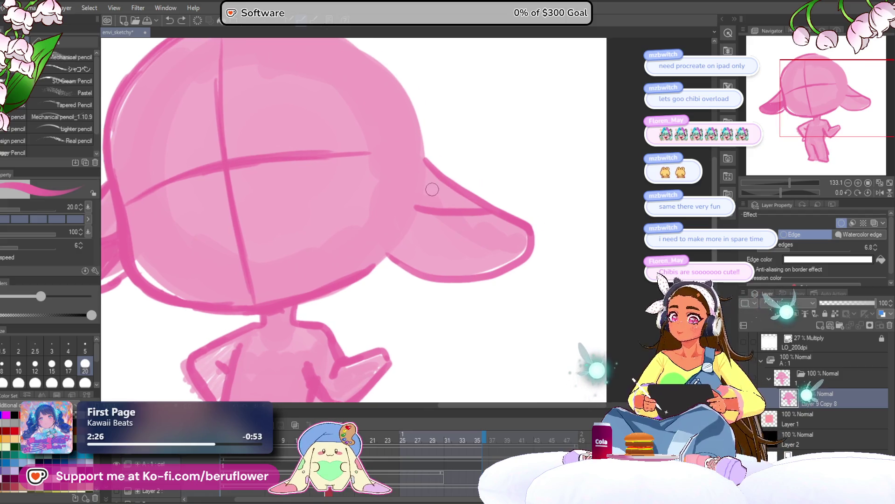
pyautogui.moveTo(433, 211); pyautogui.dragTo(506, 230)
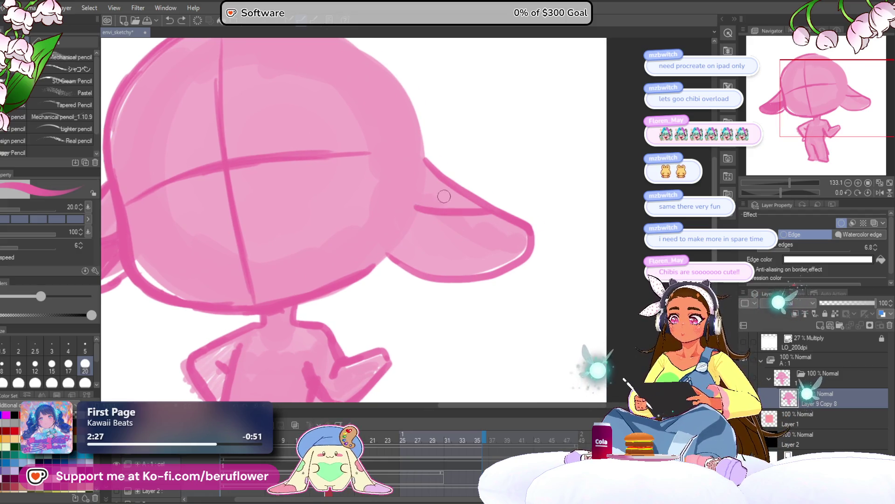
pyautogui.moveTo(396, 235); pyautogui.dragTo(438, 276)
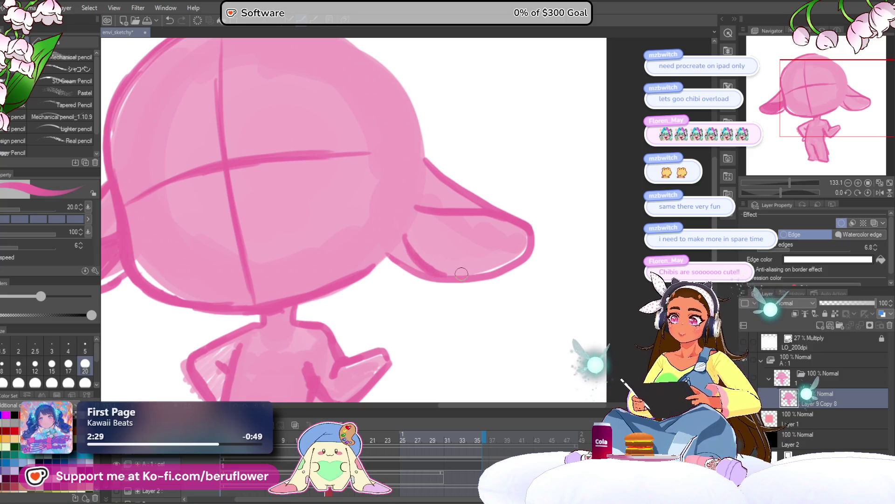
pyautogui.scroll(-4, 462, 274)
pyautogui.scroll(2, 461, 273)
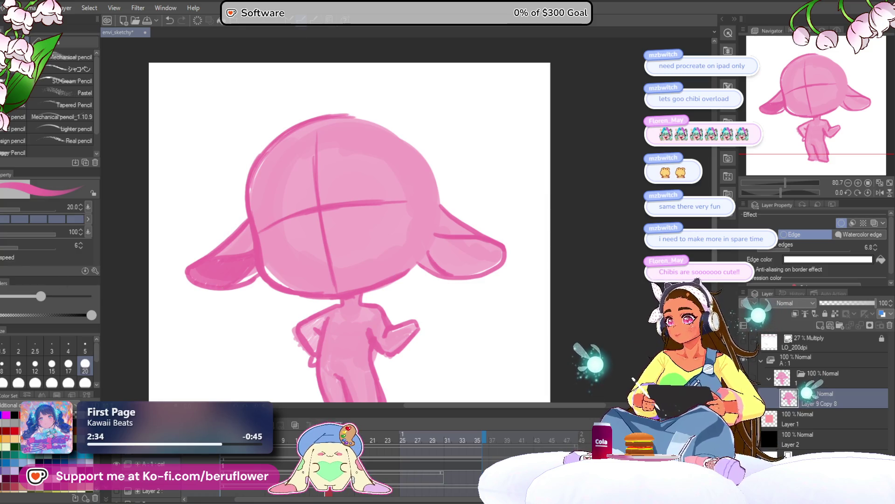
# Step: Push the right ear's tip outward with Liquify, then shade its inner fold darker pink
pyautogui.press('j')
pyautogui.moveTo(513, 268); pyautogui.dragTo(517, 259)
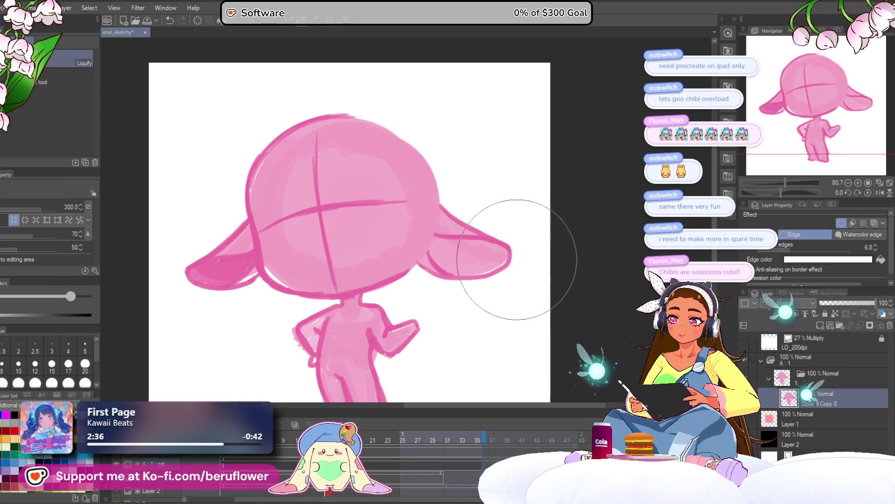
pyautogui.press('p')
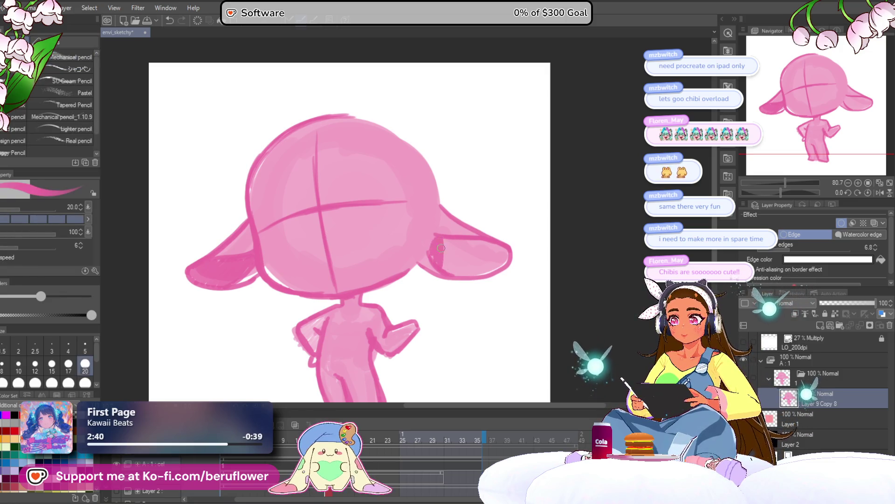
pyautogui.moveTo(455, 273)
pyautogui.mouseDown()
pyautogui.moveTo(465, 256)
pyautogui.moveTo(502, 261)
pyautogui.moveTo(503, 250)
pyautogui.mouseUp()
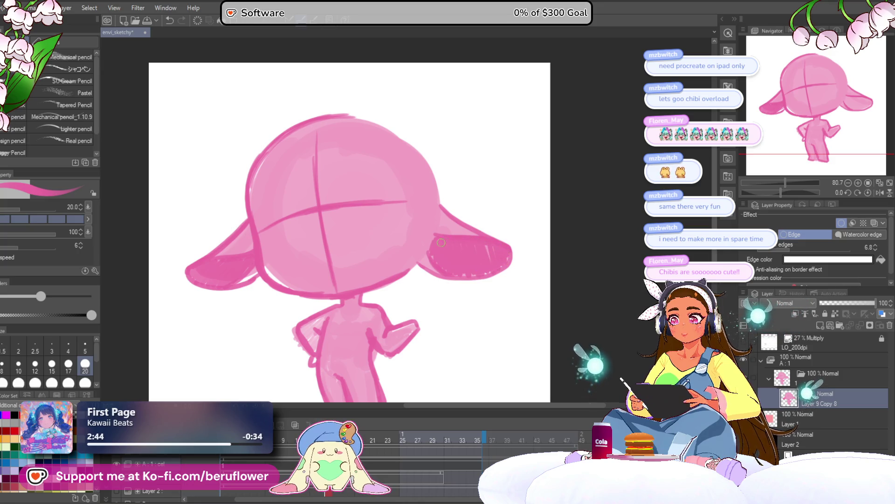
pyautogui.moveTo(435, 258)
pyautogui.mouseDown()
pyautogui.moveTo(476, 273)
pyautogui.moveTo(494, 265)
pyautogui.mouseUp()
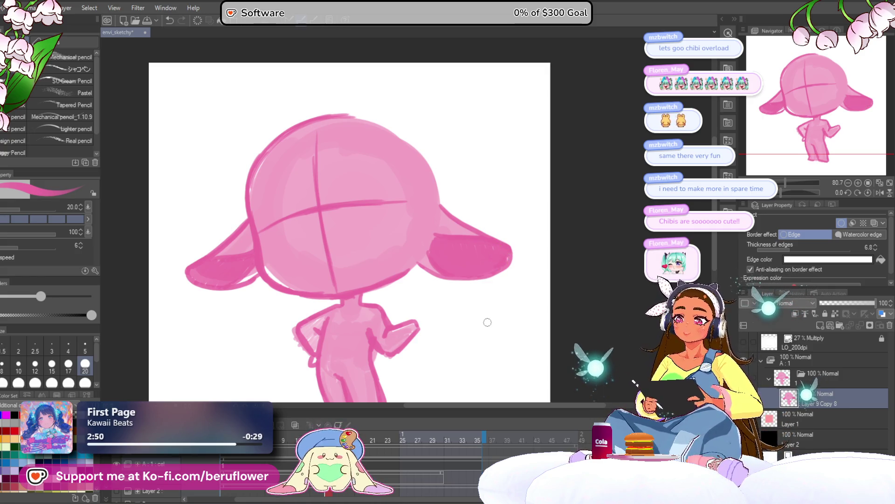
pyautogui.moveTo(533, 284); pyautogui.dragTo(528, 263)
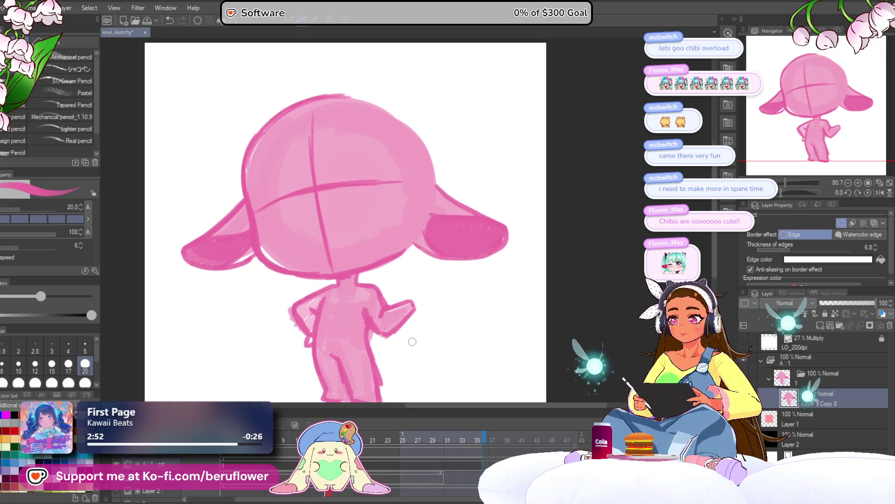
# Step: Zoom to the raised hand and try a raised finger, then undo it
pyautogui.scroll(-3, 412, 342)
pyautogui.scroll(3, 410, 340)
pyautogui.moveTo(398, 276)
pyautogui.mouseDown()
pyautogui.moveTo(419, 216)
pyautogui.moveTo(404, 217)
pyautogui.mouseUp()
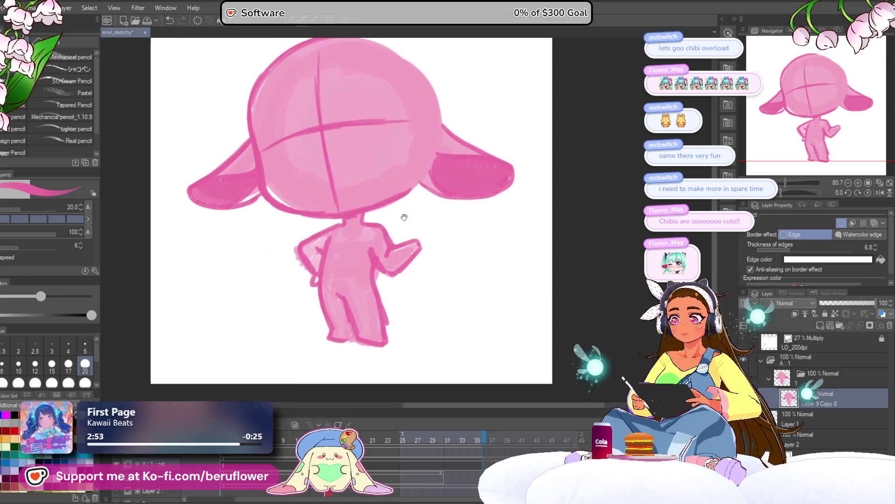
pyautogui.scroll(4, 405, 212)
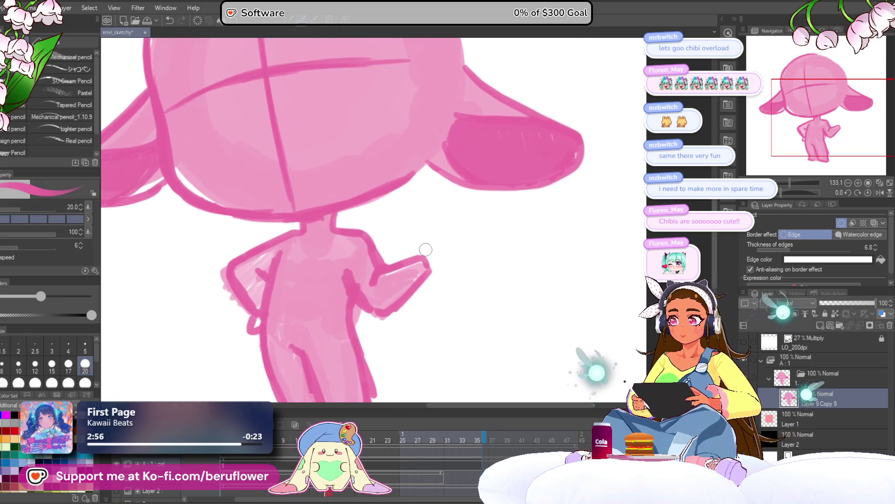
pyautogui.scroll(-5, 425, 249)
pyautogui.scroll(3, 524, 308)
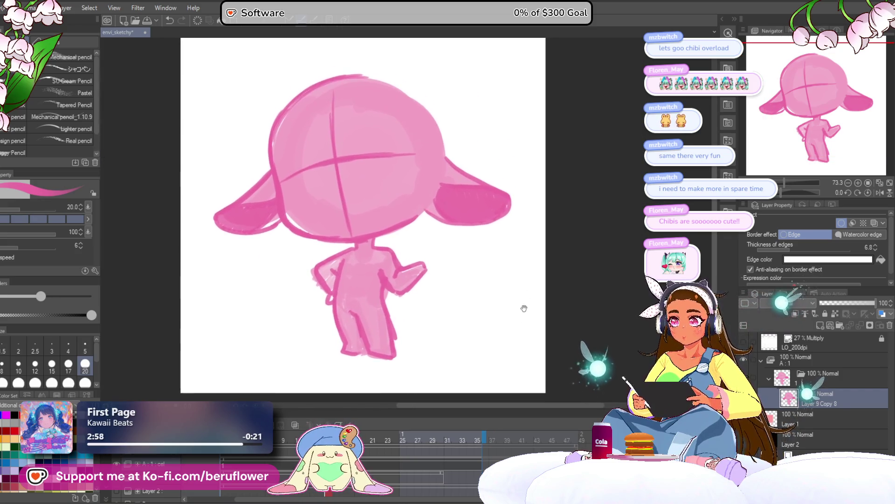
pyautogui.moveTo(524, 308); pyautogui.dragTo(523, 313)
pyautogui.moveTo(422, 275); pyautogui.dragTo(428, 260)
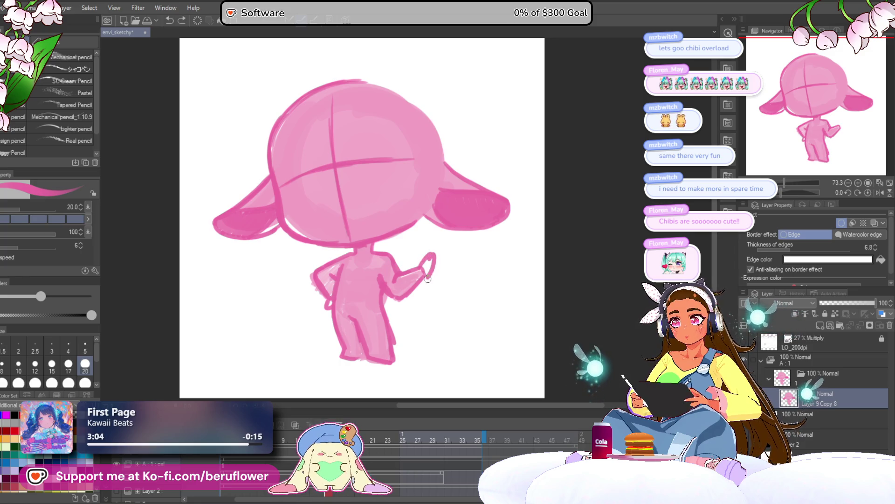
pyautogui.hotkey('ctrl', 'z')
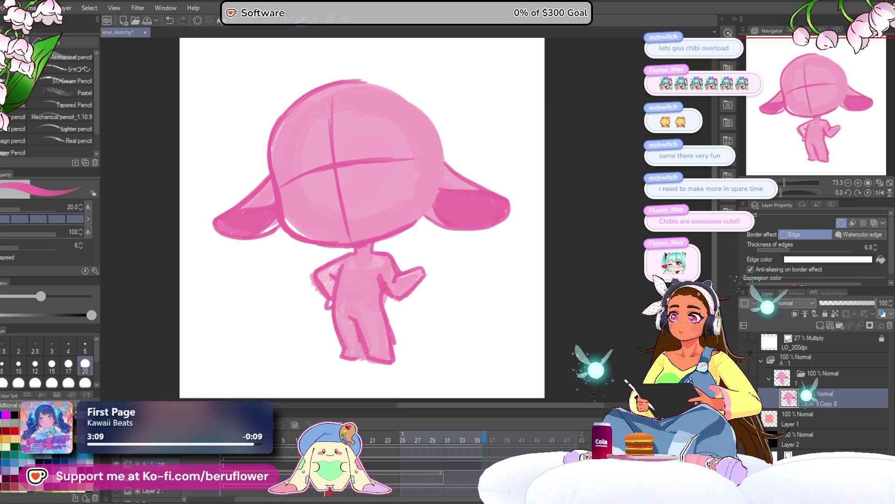
# Step: Draw a rounded fist on the raised hand, then undo it
pyautogui.moveTo(422, 268)
pyautogui.mouseDown()
pyautogui.moveTo(436, 277)
pyautogui.moveTo(420, 260)
pyautogui.mouseUp()
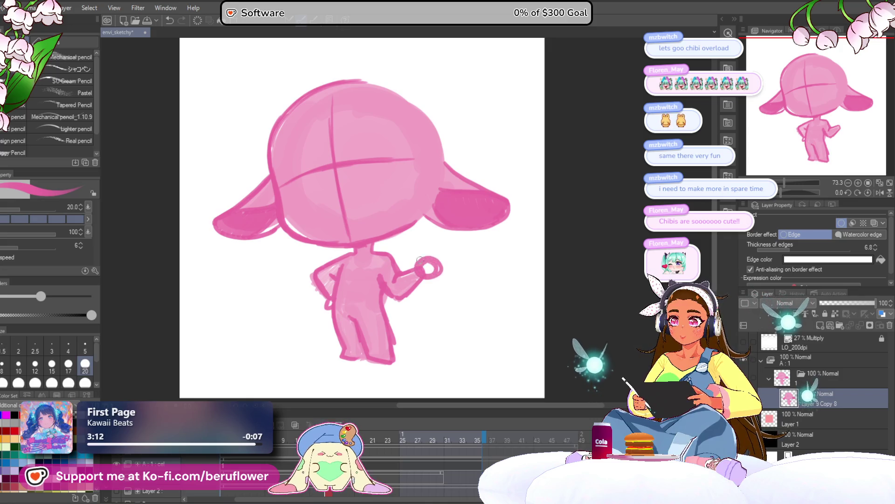
pyautogui.scroll(-3, 373, 280)
pyautogui.scroll(4, 350, 288)
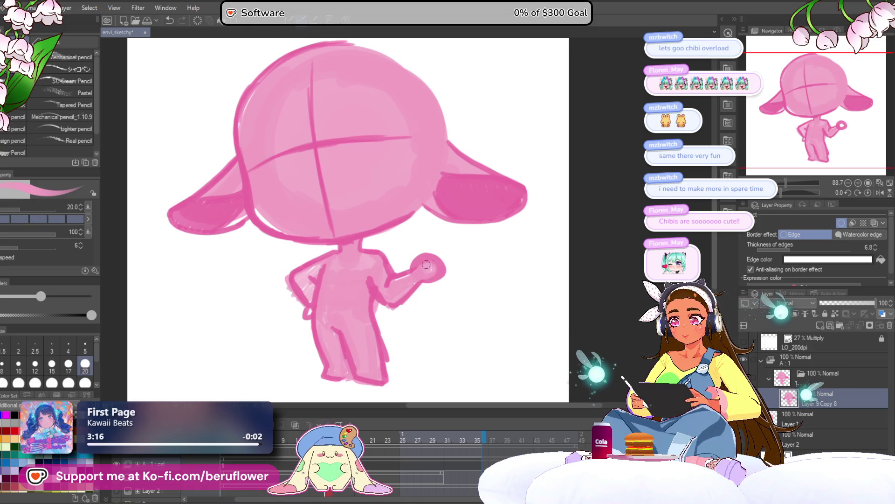
pyautogui.scroll(-2, 430, 286)
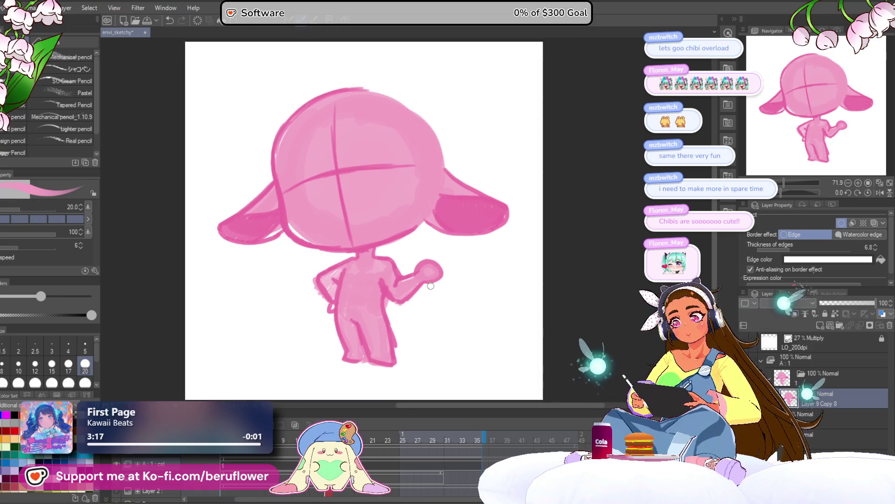
pyautogui.scroll(3, 430, 287)
pyautogui.hotkey('ctrl', 'z')
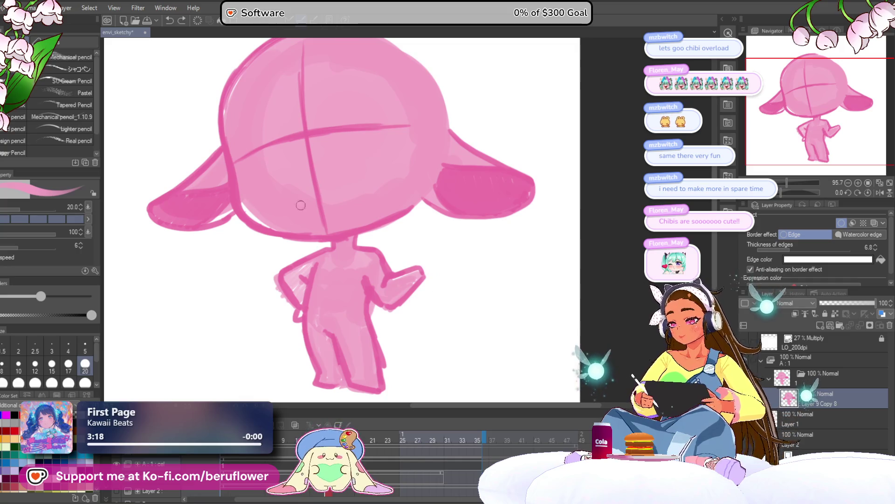
# Step: Try a pointed hand tip, undo it, and start a thin stroke reshaping the hand
pyautogui.scroll(-1, 471, 260)
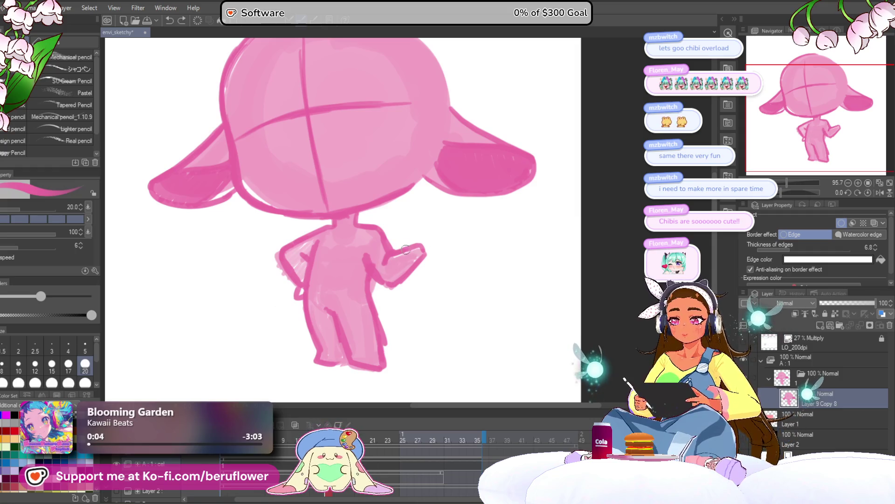
pyautogui.moveTo(429, 242); pyautogui.dragTo(418, 260)
pyautogui.scroll(-5, 401, 274)
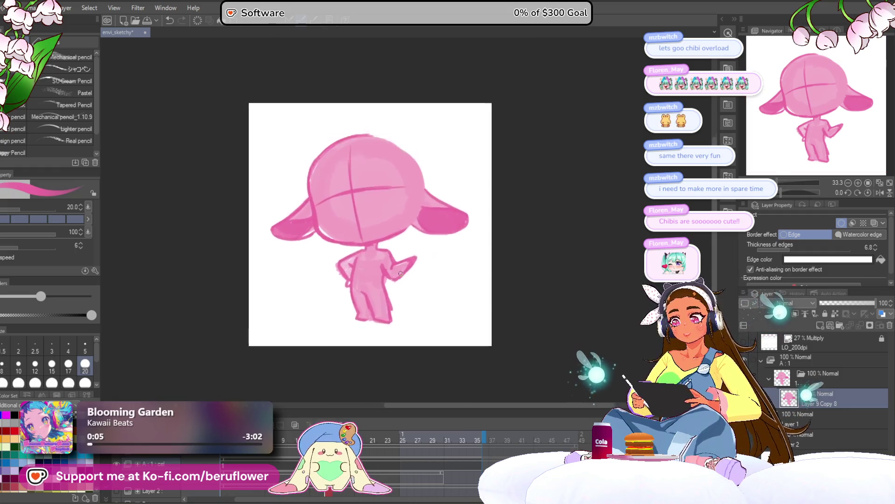
pyautogui.scroll(6, 398, 294)
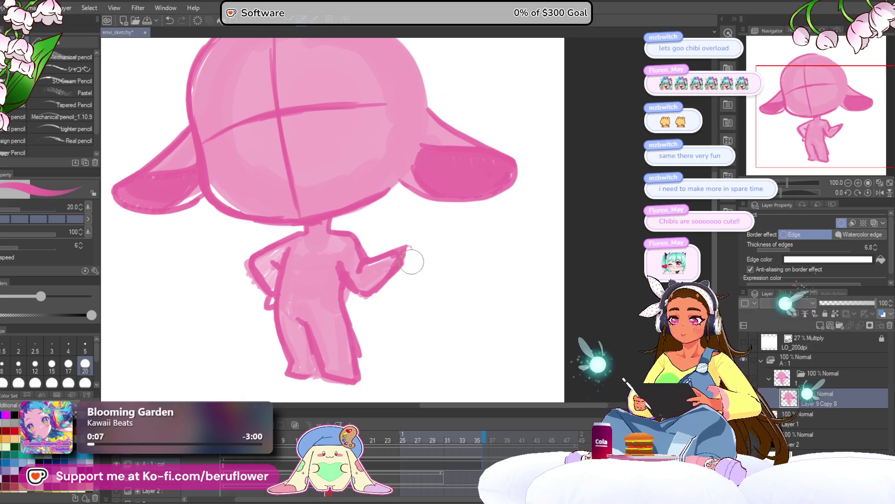
pyautogui.hotkey('ctrl', 'z')
pyautogui.moveTo(408, 262)
pyautogui.mouseDown()
pyautogui.moveTo(391, 247)
pyautogui.moveTo(409, 243)
pyautogui.mouseUp()
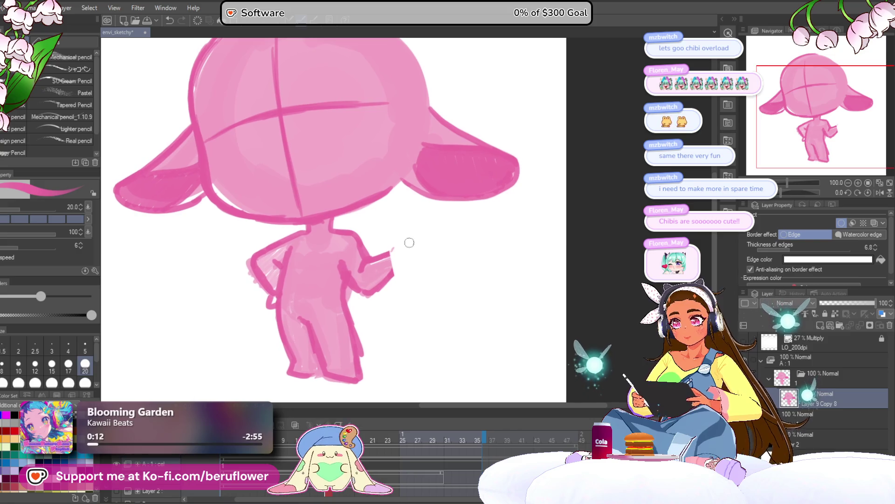
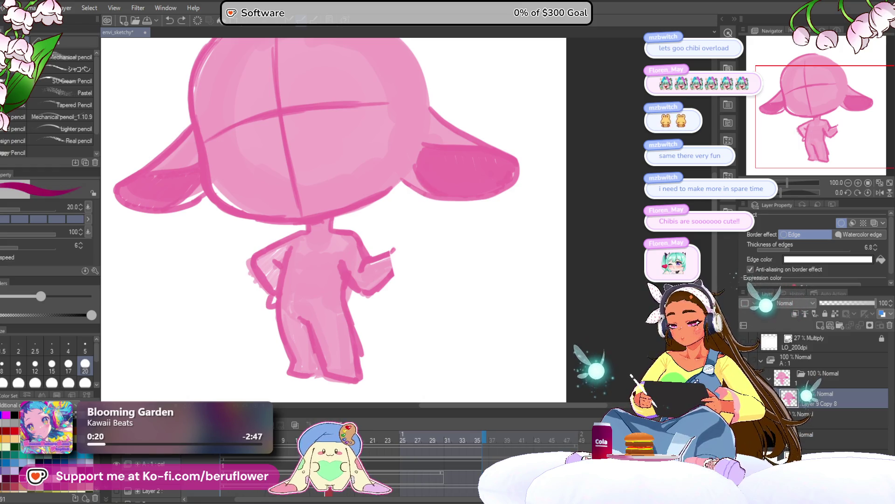
# Step: Draw a small solid dark magenta bell earring just below the chibi's right ear
pyautogui.moveTo(441, 193)
pyautogui.mouseDown()
pyautogui.moveTo(441, 203)
pyautogui.moveTo(440, 194)
pyautogui.mouseUp()
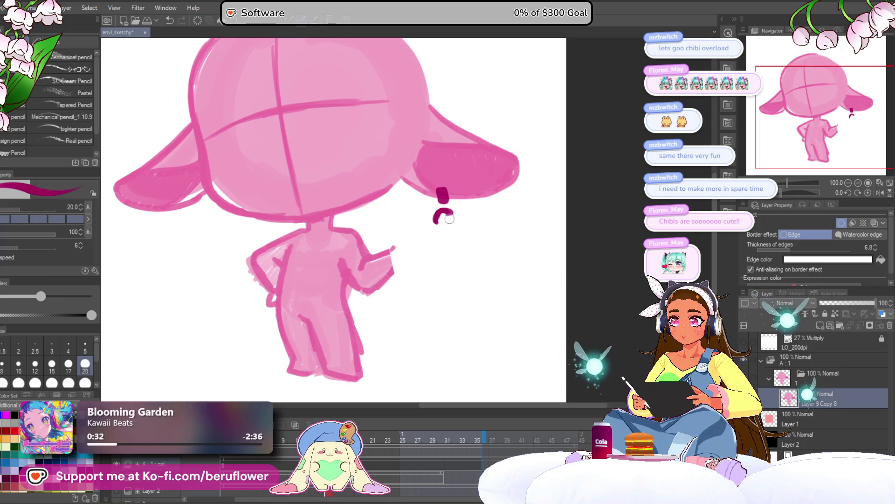
pyautogui.moveTo(443, 217)
pyautogui.mouseDown()
pyautogui.moveTo(451, 225)
pyautogui.moveTo(450, 212)
pyautogui.moveTo(438, 212)
pyautogui.mouseUp()
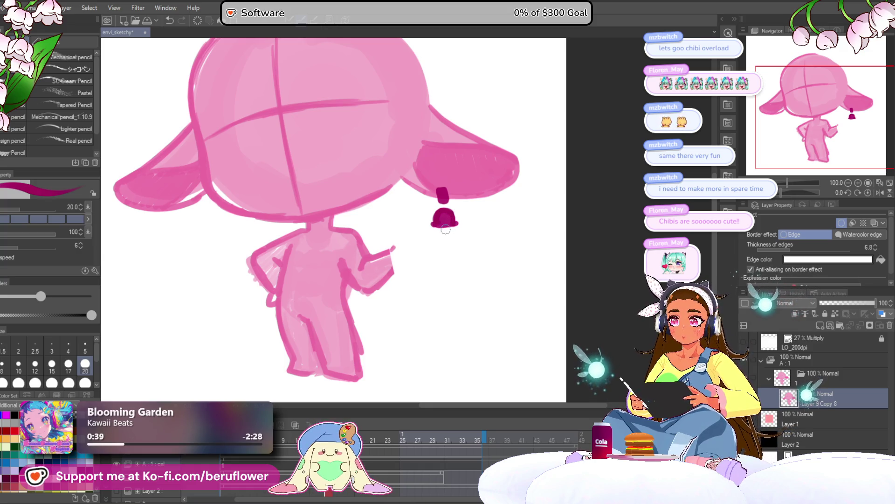
pyautogui.scroll(-5, 446, 227)
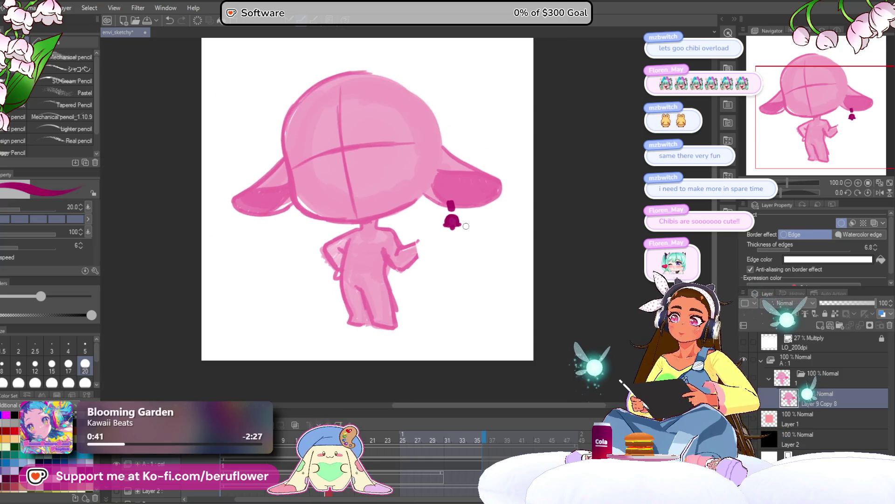
# Step: Lasso-select the chibi's right ear together with its bell earring
pyautogui.scroll(2, 465, 226)
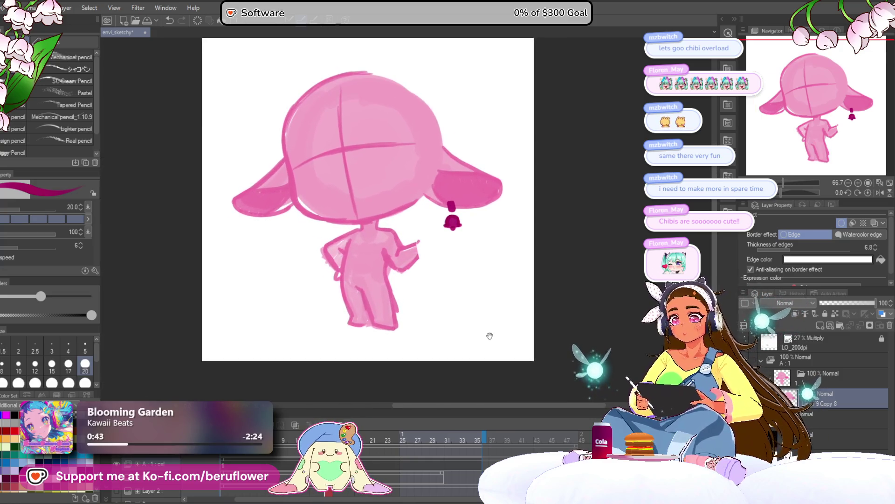
pyautogui.moveTo(484, 354); pyautogui.dragTo(463, 367)
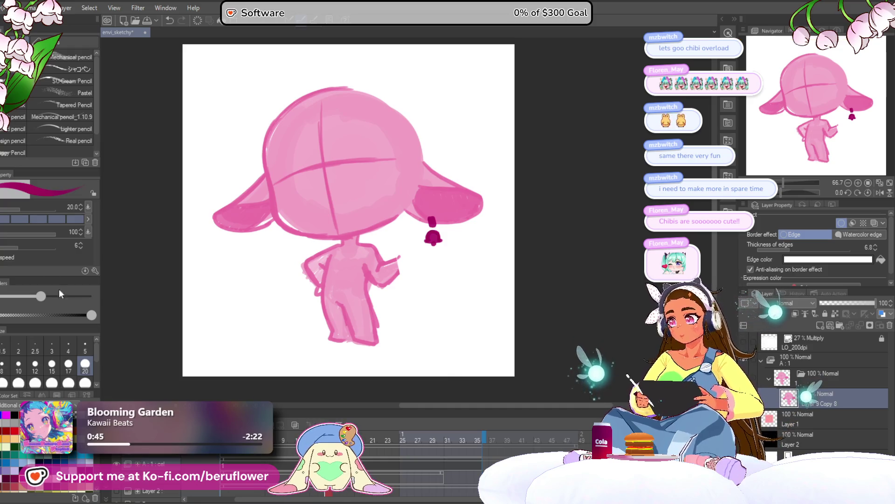
pyautogui.press('m')
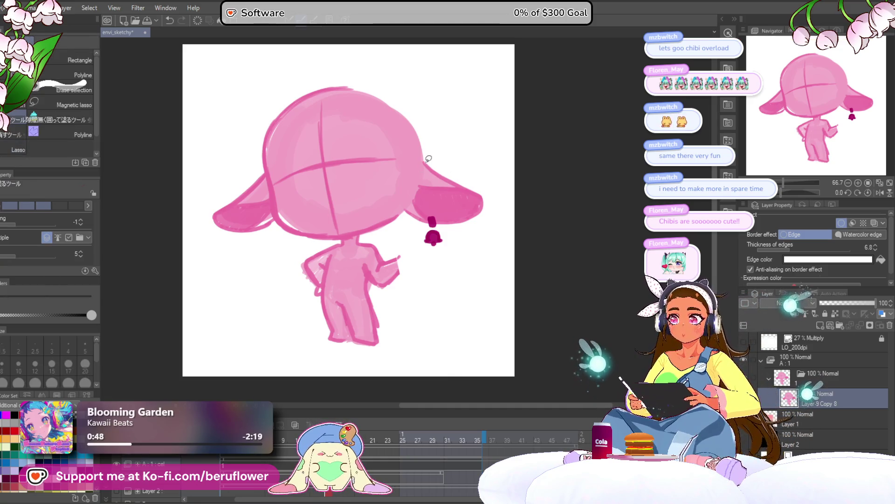
pyautogui.moveTo(423, 161)
pyautogui.mouseDown()
pyautogui.moveTo(425, 258)
pyautogui.moveTo(428, 148)
pyautogui.moveTo(424, 160)
pyautogui.mouseUp()
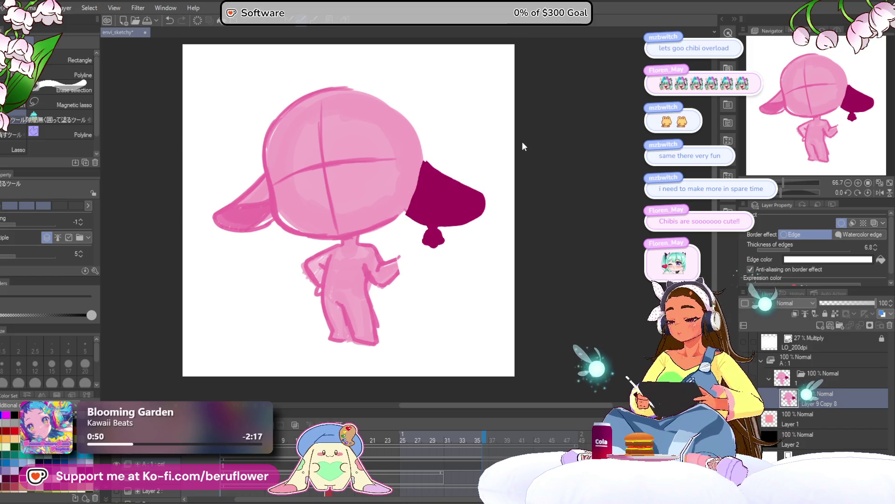
pyautogui.hotkey('ctrl', 'z')
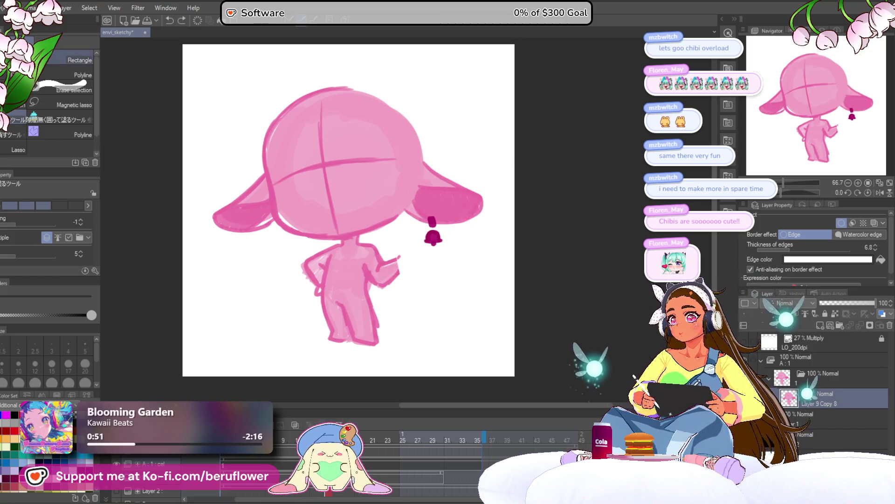
pyautogui.moveTo(524, 186); pyautogui.dragTo(521, 186)
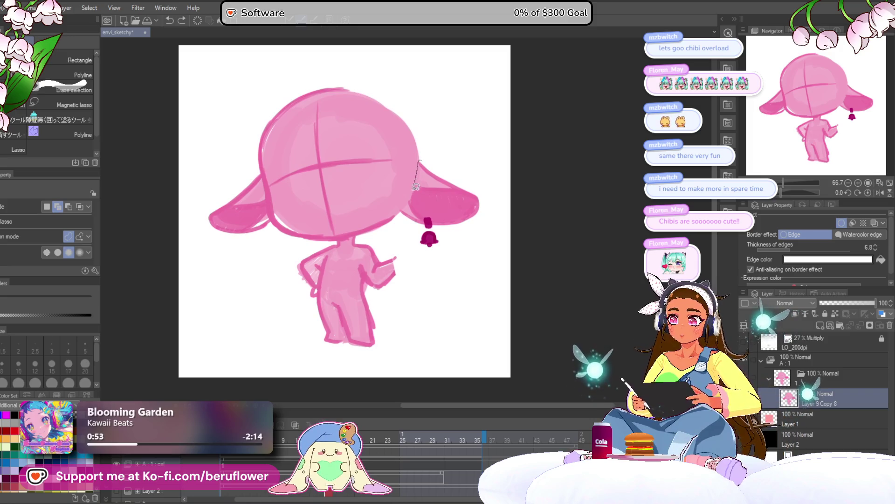
pyautogui.moveTo(422, 157)
pyautogui.mouseDown()
pyautogui.moveTo(499, 232)
pyautogui.moveTo(430, 152)
pyautogui.mouseUp()
# Step: Rotate the ear and bell counter-clockwise, lift them slightly, apply, and deselect
pyautogui.hotkey('ctrl', 't')
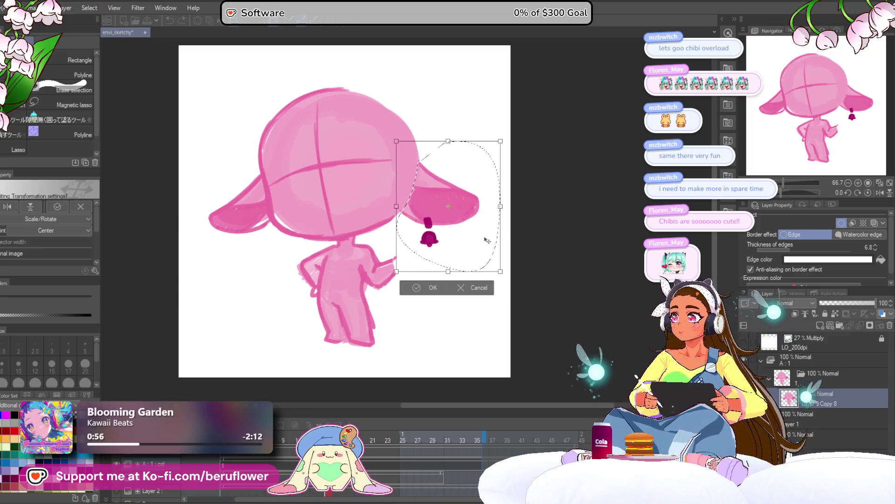
pyautogui.moveTo(485, 236)
pyautogui.mouseDown()
pyautogui.moveTo(469, 244)
pyautogui.moveTo(474, 233)
pyautogui.mouseUp()
pyautogui.moveTo(526, 202)
pyautogui.mouseDown()
pyautogui.moveTo(536, 170)
pyautogui.moveTo(547, 184)
pyautogui.mouseUp()
pyautogui.moveTo(481, 216); pyautogui.dragTo(484, 204)
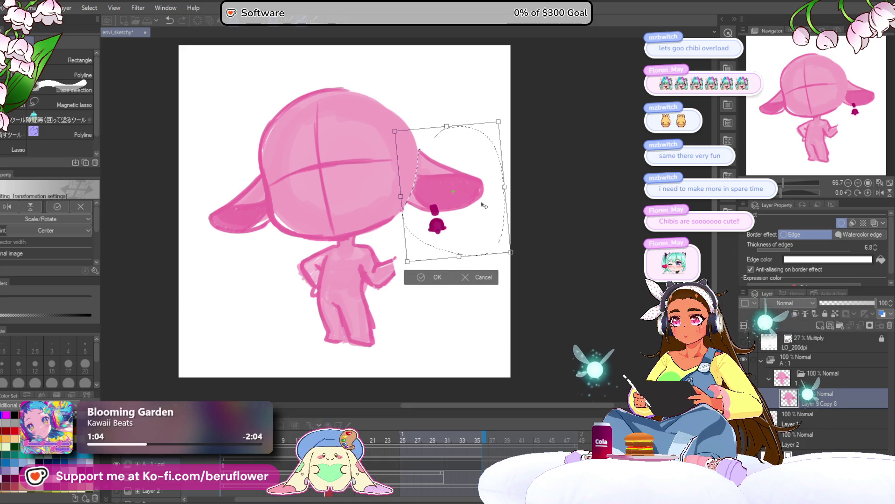
pyautogui.press('Return')
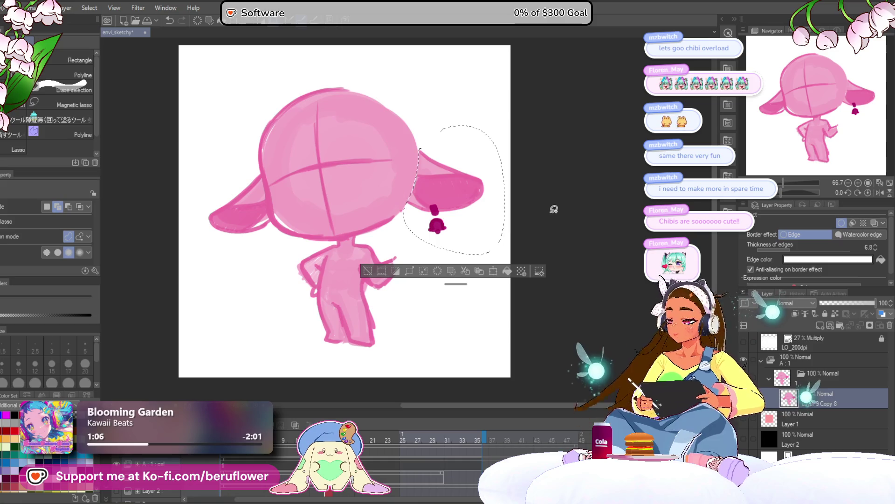
pyautogui.hotkey('ctrl', 'd')
pyautogui.moveTo(465, 288)
pyautogui.mouseDown()
pyautogui.moveTo(456, 293)
pyautogui.moveTo(471, 271)
pyautogui.mouseUp()
# Step: Try repainting the raised hand with the pencil in light pink, then undo the attempts
pyautogui.press('p')
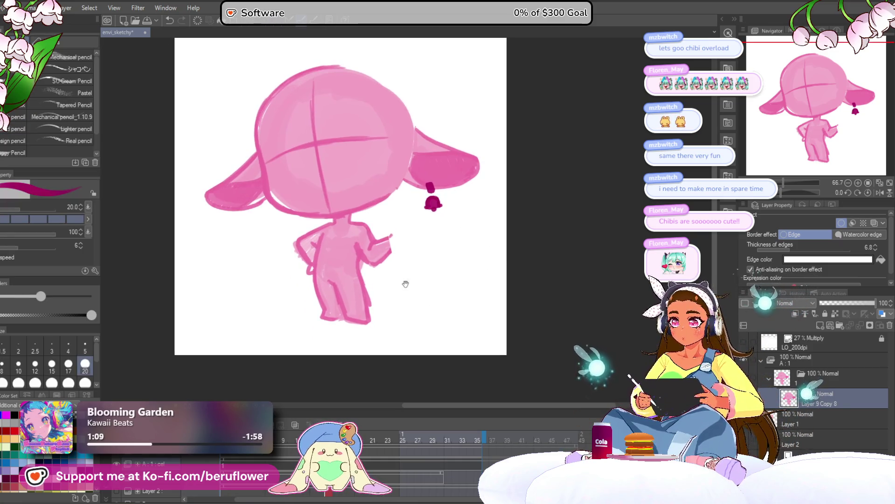
pyautogui.moveTo(405, 284); pyautogui.dragTo(399, 296)
pyautogui.press('x')
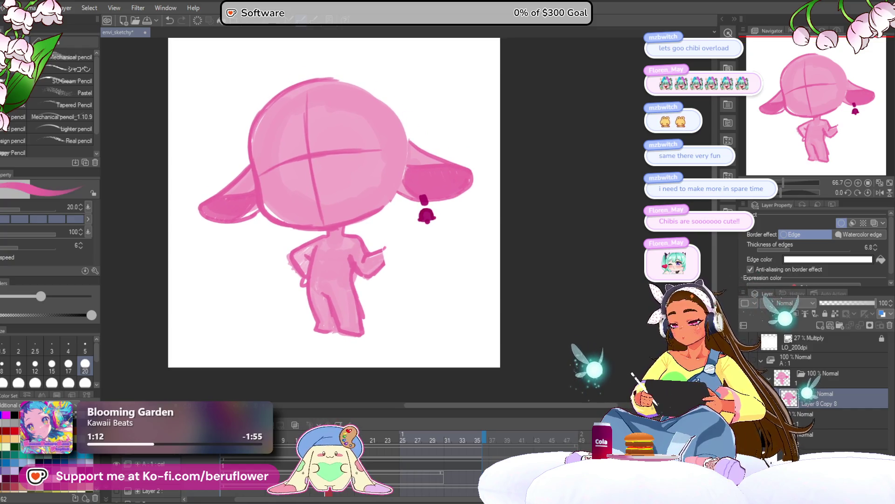
pyautogui.scroll(4, 409, 235)
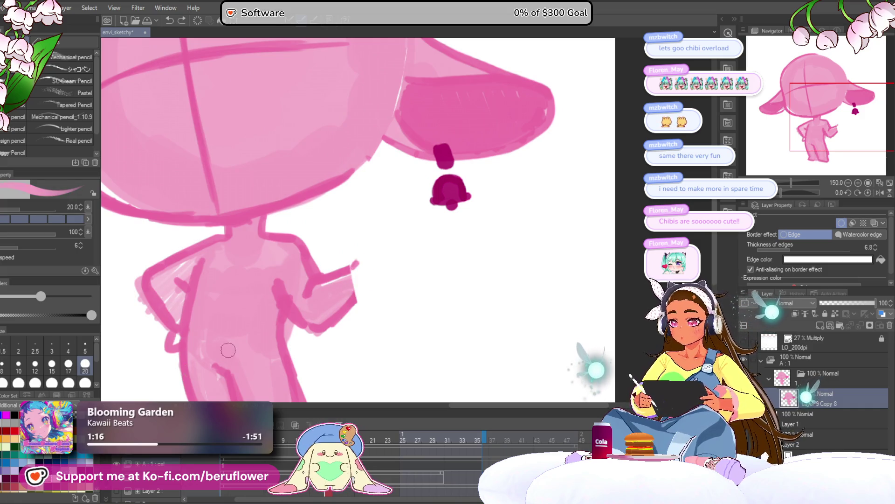
pyautogui.moveTo(366, 266); pyautogui.dragTo(341, 282)
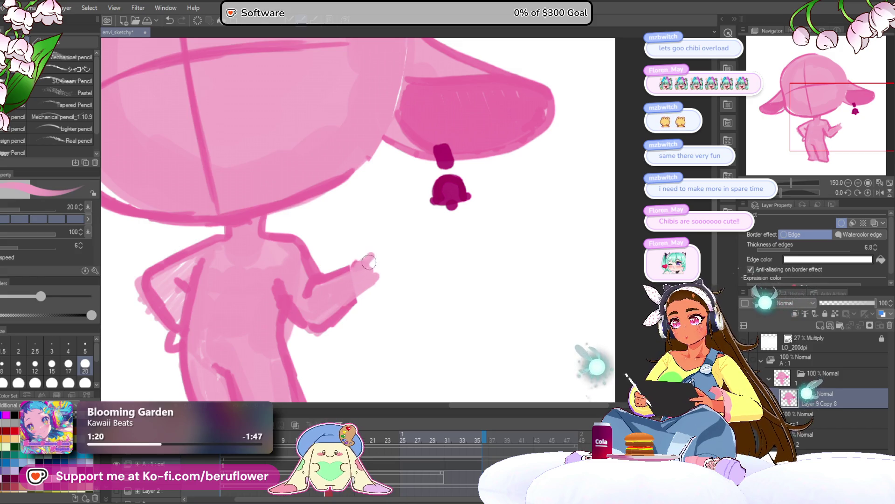
pyautogui.moveTo(382, 257); pyautogui.dragTo(378, 257)
pyautogui.hotkey('ctrl', 'z')
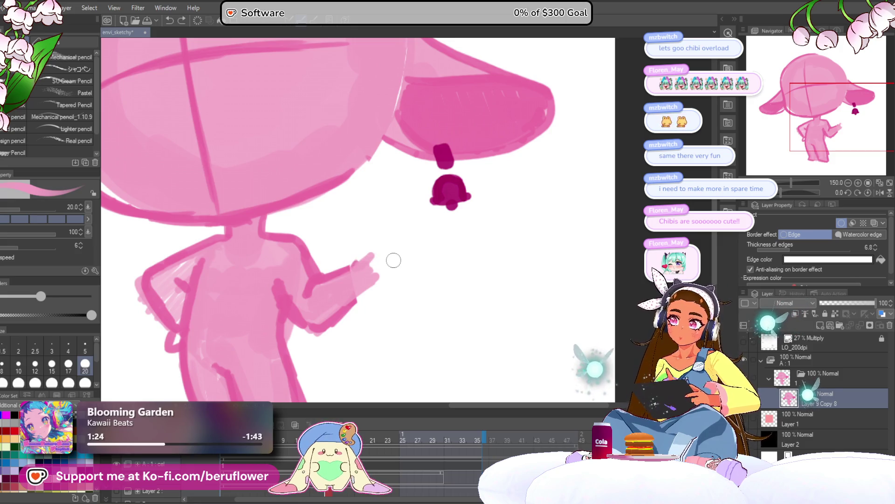
pyautogui.scroll(-3, 393, 260)
pyautogui.scroll(2, 387, 261)
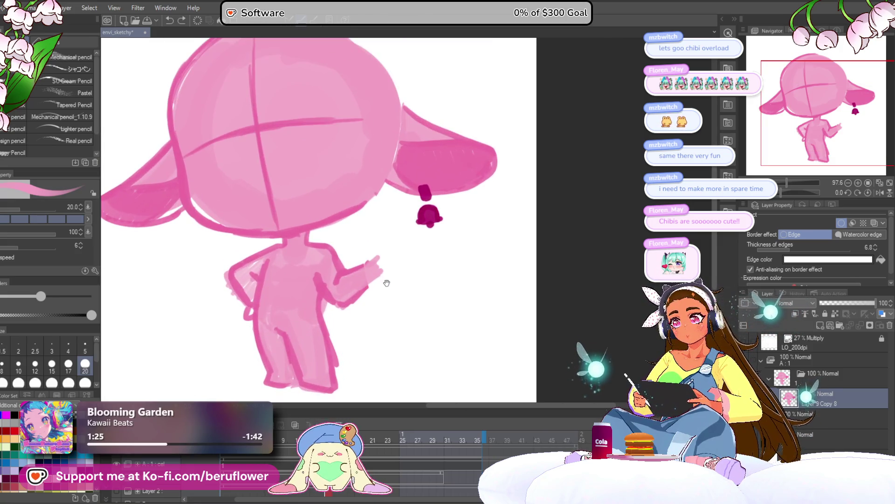
pyautogui.moveTo(386, 284); pyautogui.dragTo(405, 282)
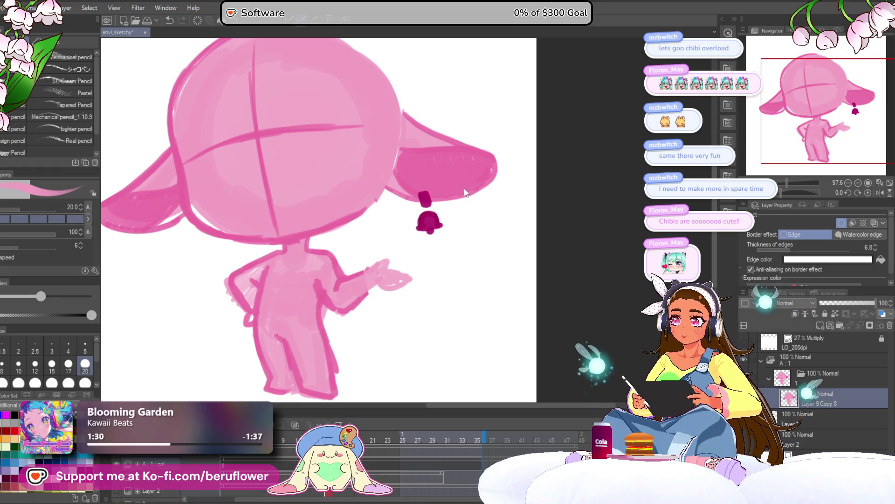
pyautogui.hotkey('ctrl', 'z')
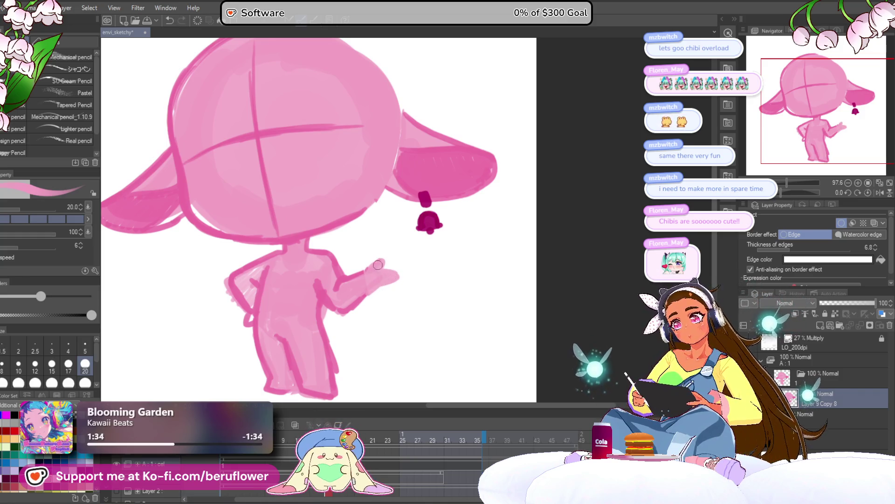
pyautogui.scroll(-1, 225, 337)
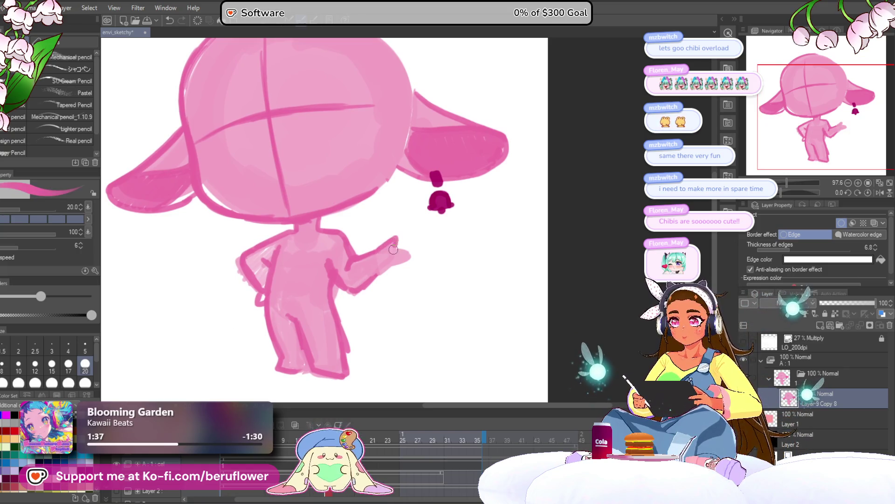
# Step: Erase the chibi's raised pointing arm, leaving only the hand-on-hip pose
pyautogui.moveTo(386, 254); pyautogui.dragTo(411, 256)
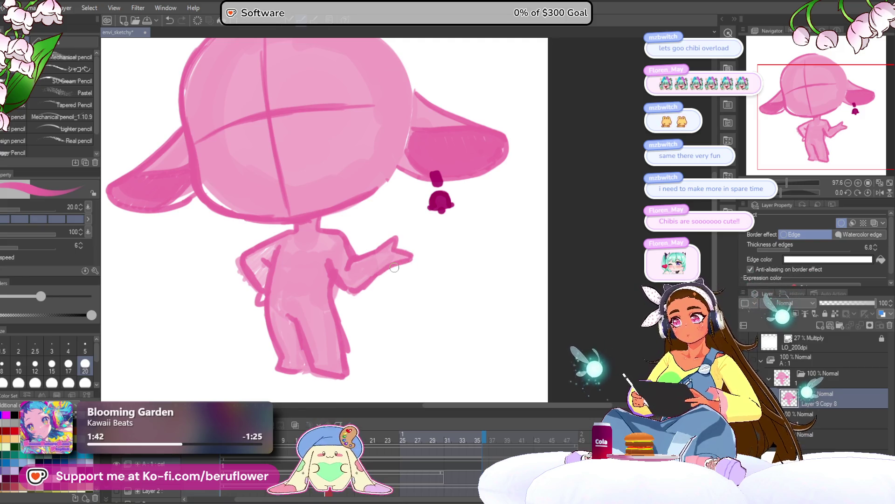
pyautogui.scroll(-3, 394, 268)
pyautogui.scroll(2, 394, 267)
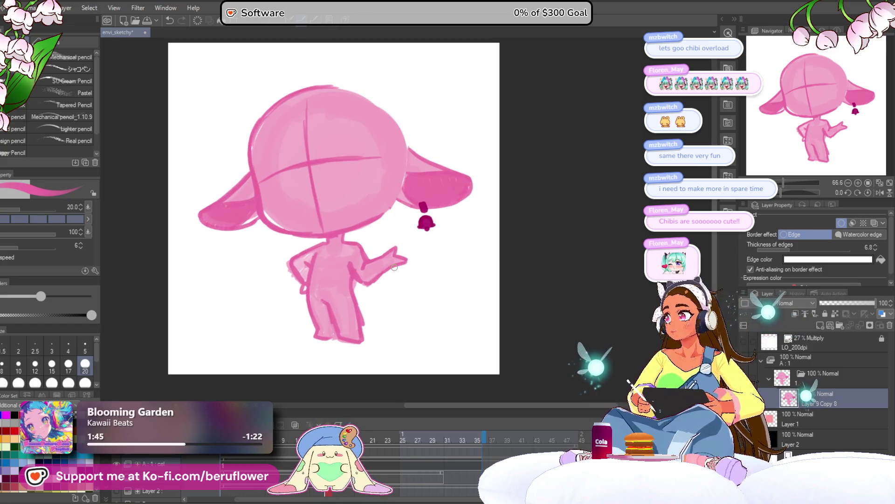
pyautogui.moveTo(545, 314); pyautogui.dragTo(548, 310)
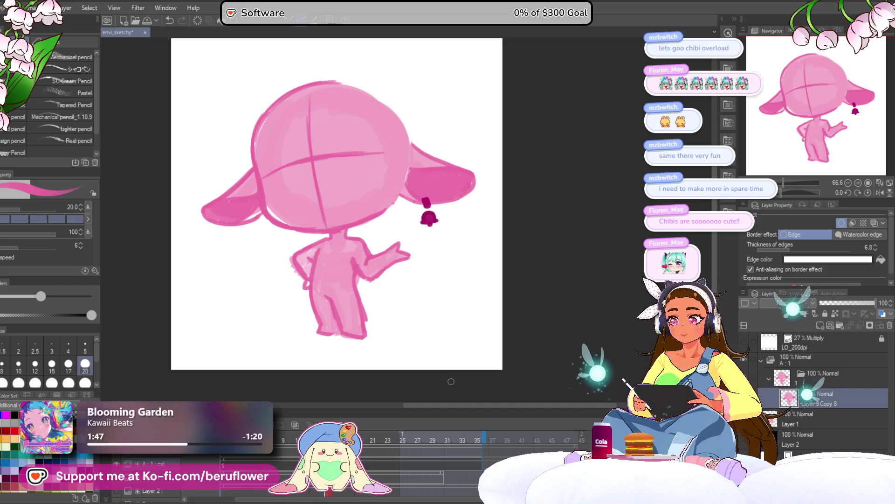
pyautogui.moveTo(378, 256)
pyautogui.mouseDown()
pyautogui.moveTo(369, 280)
pyautogui.moveTo(401, 243)
pyautogui.mouseUp()
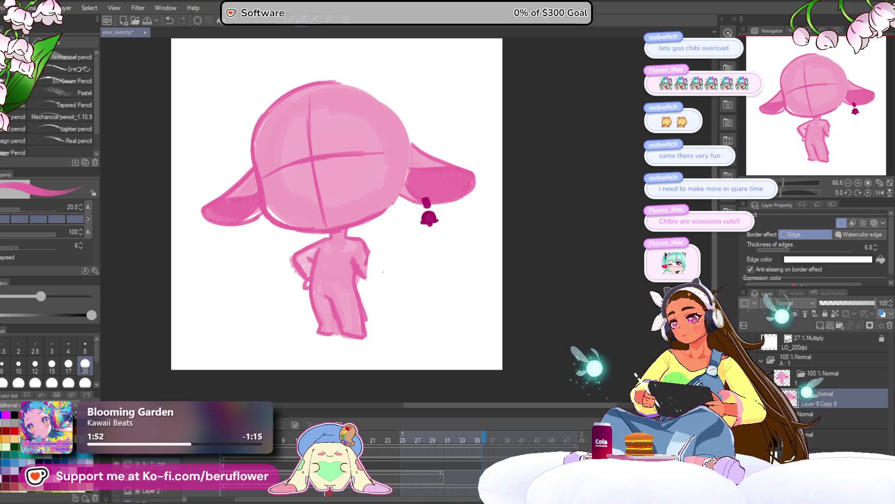
# Step: Reset the canvas rotation to upright, frame the head and ears, and pick blue
pyautogui.scroll(5, 399, 378)
pyautogui.moveTo(363, 124)
pyautogui.mouseDown()
pyautogui.moveTo(386, 245)
pyautogui.moveTo(376, 261)
pyautogui.moveTo(367, 355)
pyautogui.moveTo(355, 269)
pyautogui.moveTo(402, 206)
pyautogui.mouseUp()
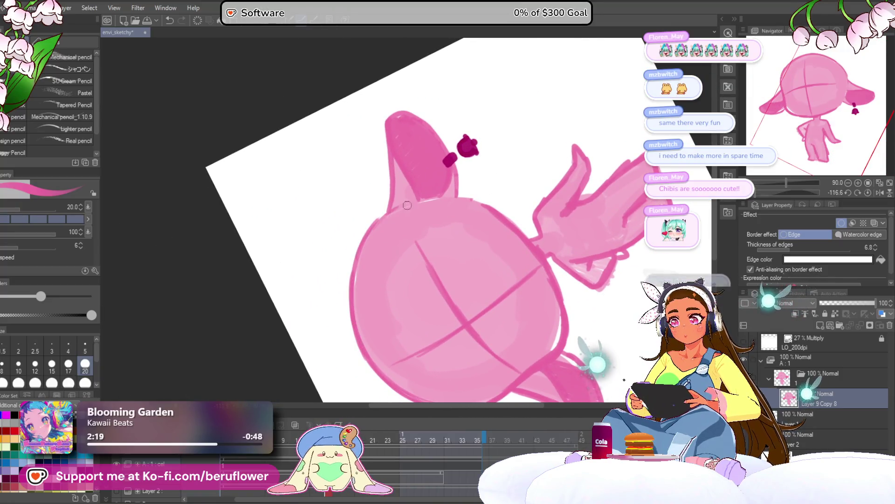
pyautogui.click(849, 190)
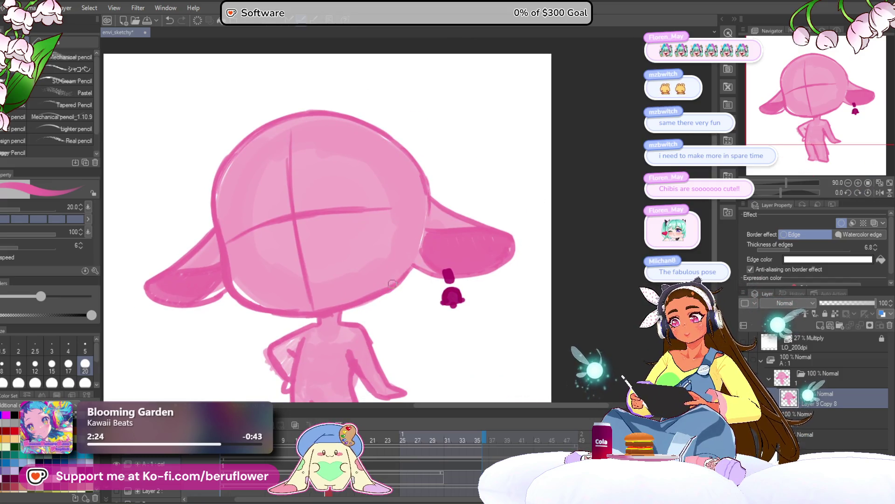
pyautogui.moveTo(391, 289); pyautogui.dragTo(464, 205)
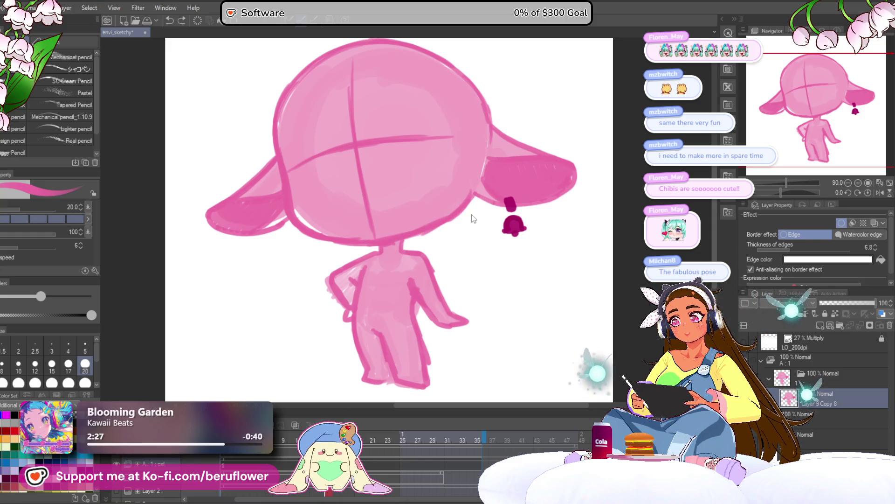
pyautogui.scroll(-5, 513, 239)
pyautogui.scroll(6, 513, 238)
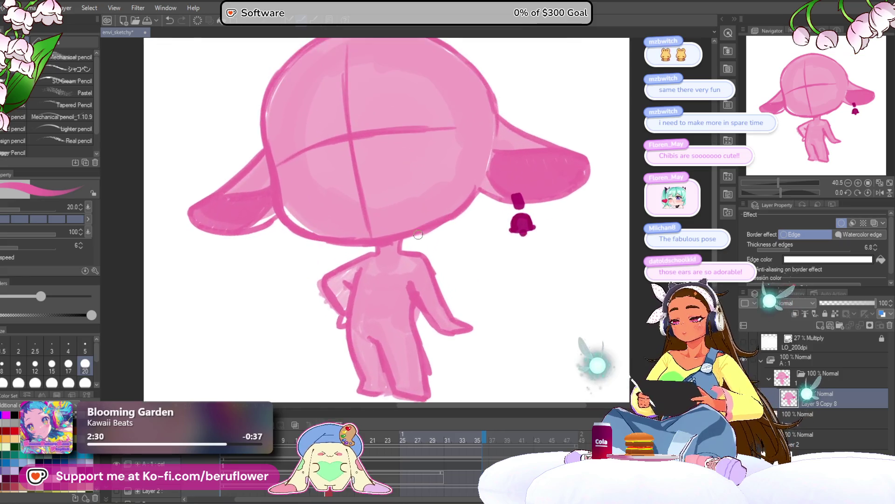
pyautogui.moveTo(514, 239)
pyautogui.mouseDown()
pyautogui.moveTo(482, 306)
pyautogui.moveTo(474, 286)
pyautogui.moveTo(502, 323)
pyautogui.moveTo(519, 311)
pyautogui.mouseUp()
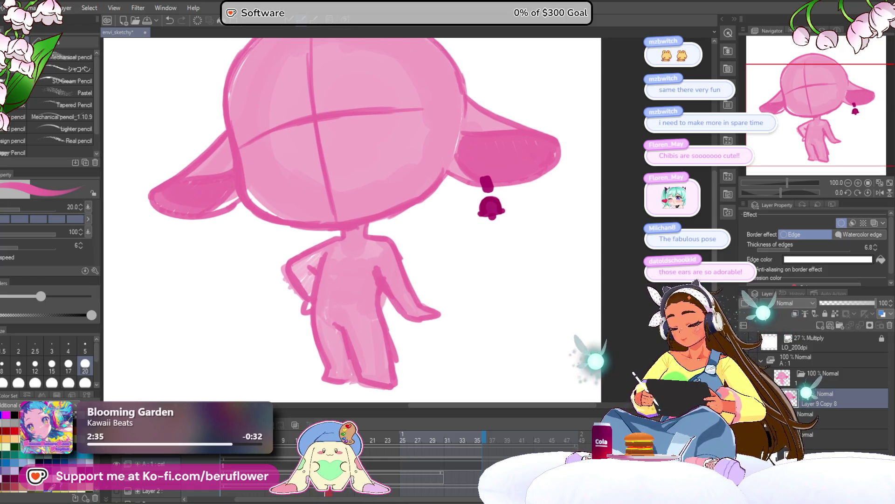
pyautogui.click(72, 462)
# Step: Try several blue hair curves across the top of the head, undoing each one
pyautogui.moveTo(289, 186); pyautogui.dragTo(320, 239)
pyautogui.moveTo(255, 103)
pyautogui.mouseDown()
pyautogui.moveTo(240, 173)
pyautogui.moveTo(267, 217)
pyautogui.mouseUp()
pyautogui.hotkey('ctrl', 'z')
pyautogui.moveTo(318, 88)
pyautogui.mouseDown()
pyautogui.moveTo(308, 110)
pyautogui.moveTo(310, 158)
pyautogui.moveTo(358, 208)
pyautogui.mouseUp()
pyautogui.hotkey('ctrl', 'z')
pyautogui.moveTo(305, 112); pyautogui.dragTo(363, 211)
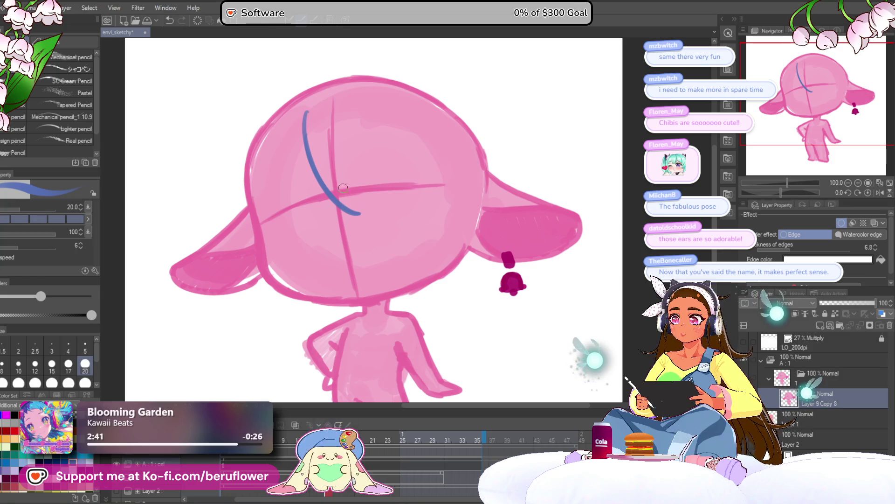
pyautogui.hotkey('ctrl', 'z')
pyautogui.moveTo(312, 93); pyautogui.dragTo(329, 209)
pyautogui.moveTo(291, 159)
pyautogui.mouseDown()
pyautogui.moveTo(317, 198)
pyautogui.moveTo(342, 205)
pyautogui.mouseUp()
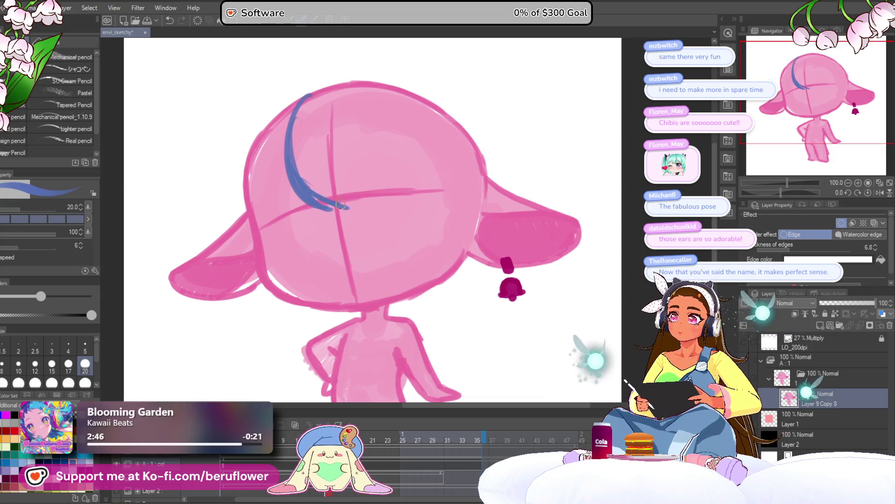
pyautogui.hotkey('ctrl', 'z')
pyautogui.hotkey('ctrl', 'z')
pyautogui.hotkey('ctrl', 'z')
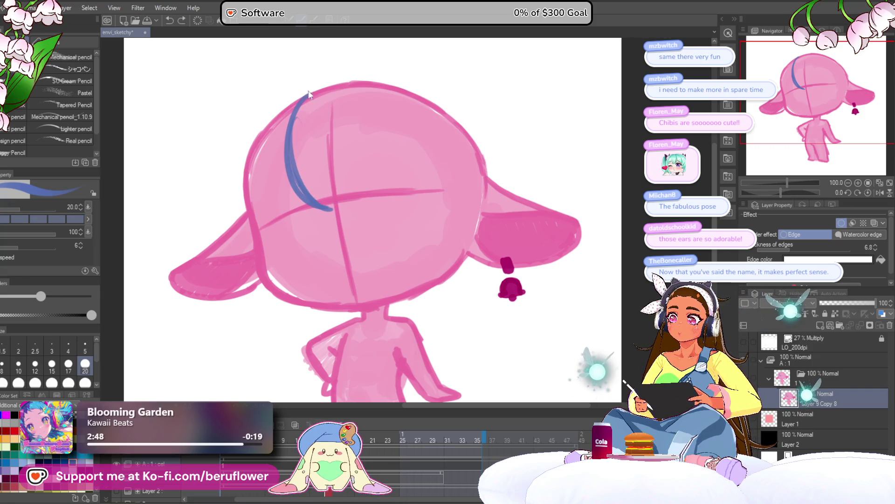
pyautogui.hotkey('ctrl', 'z')
pyautogui.hotkey('ctrl', 'z')
pyautogui.hotkey('ctrl', 'z')
# Step: Draw two filled, feather-shaped blue hair locks on top of the head
pyautogui.moveTo(305, 92)
pyautogui.mouseDown()
pyautogui.moveTo(298, 158)
pyautogui.moveTo(343, 192)
pyautogui.mouseUp()
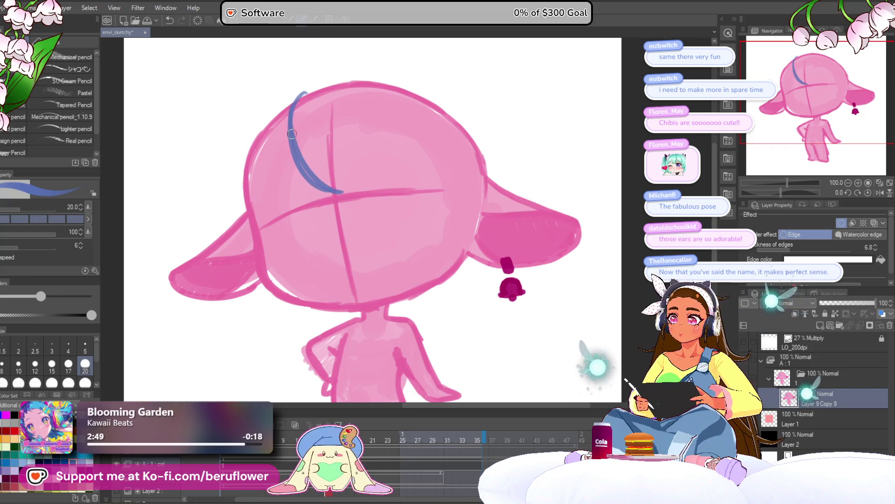
pyautogui.moveTo(291, 134); pyautogui.dragTo(331, 186)
pyautogui.moveTo(306, 91)
pyautogui.mouseDown()
pyautogui.moveTo(298, 139)
pyautogui.moveTo(319, 172)
pyautogui.mouseUp()
pyautogui.moveTo(311, 112); pyautogui.dragTo(337, 190)
pyautogui.moveTo(384, 139); pyautogui.dragTo(382, 140)
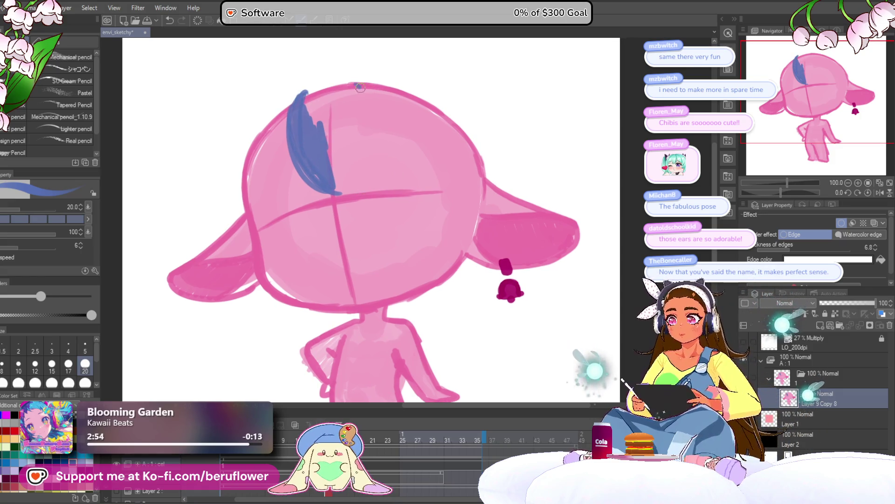
pyautogui.moveTo(357, 84); pyautogui.dragTo(354, 179)
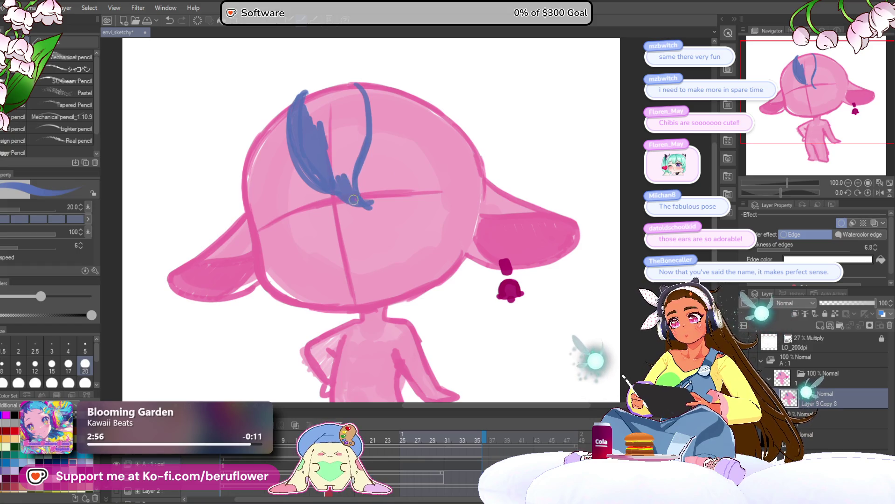
pyautogui.moveTo(359, 121)
pyautogui.mouseDown()
pyautogui.moveTo(357, 163)
pyautogui.moveTo(359, 151)
pyautogui.moveTo(305, 199)
pyautogui.moveTo(321, 191)
pyautogui.mouseUp()
pyautogui.moveTo(301, 124)
pyautogui.mouseDown()
pyautogui.moveTo(310, 145)
pyautogui.moveTo(332, 98)
pyautogui.moveTo(311, 140)
pyautogui.mouseUp()
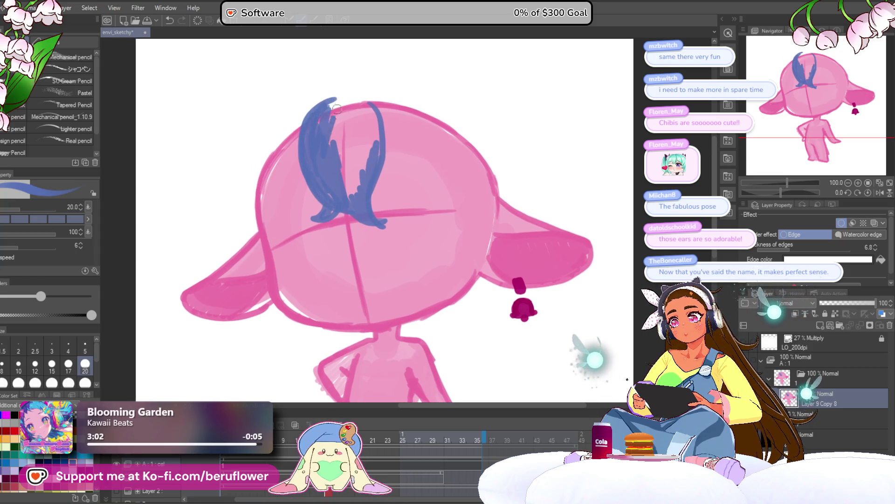
pyautogui.moveTo(343, 107); pyautogui.dragTo(345, 174)
pyautogui.moveTo(348, 140)
pyautogui.mouseDown()
pyautogui.moveTo(354, 196)
pyautogui.moveTo(371, 122)
pyautogui.moveTo(363, 153)
pyautogui.mouseUp()
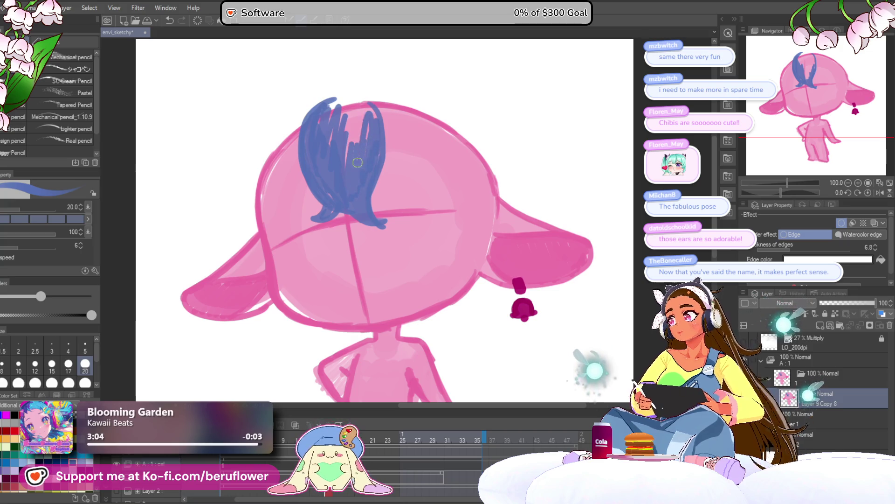
pyautogui.moveTo(357, 111)
pyautogui.mouseDown()
pyautogui.moveTo(342, 165)
pyautogui.moveTo(328, 137)
pyautogui.mouseUp()
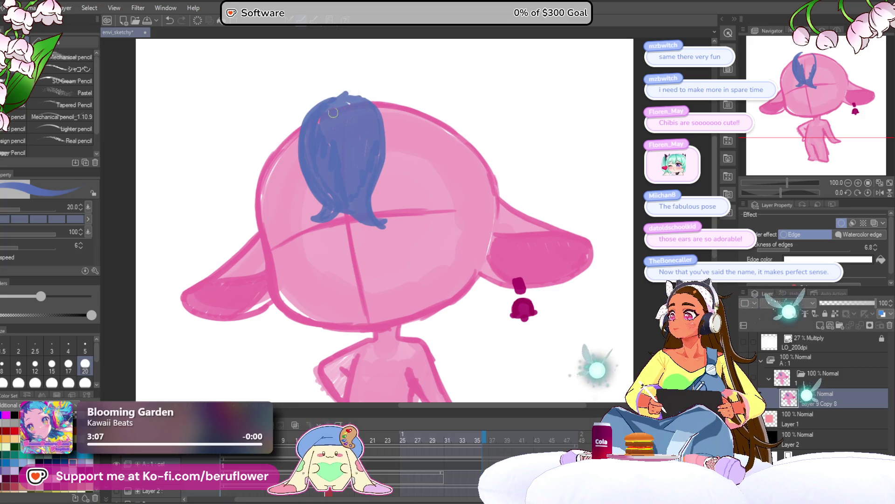
# Step: Draw long blue strands falling down the head's left side, redrawing the longest one smoothly
pyautogui.moveTo(363, 75); pyautogui.dragTo(377, 87)
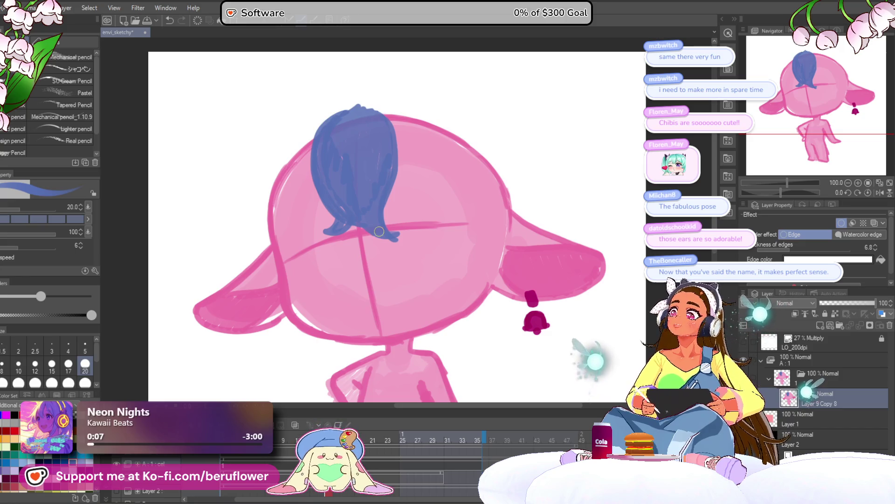
pyautogui.moveTo(424, 215)
pyautogui.mouseDown()
pyautogui.moveTo(421, 175)
pyautogui.moveTo(405, 196)
pyautogui.mouseUp()
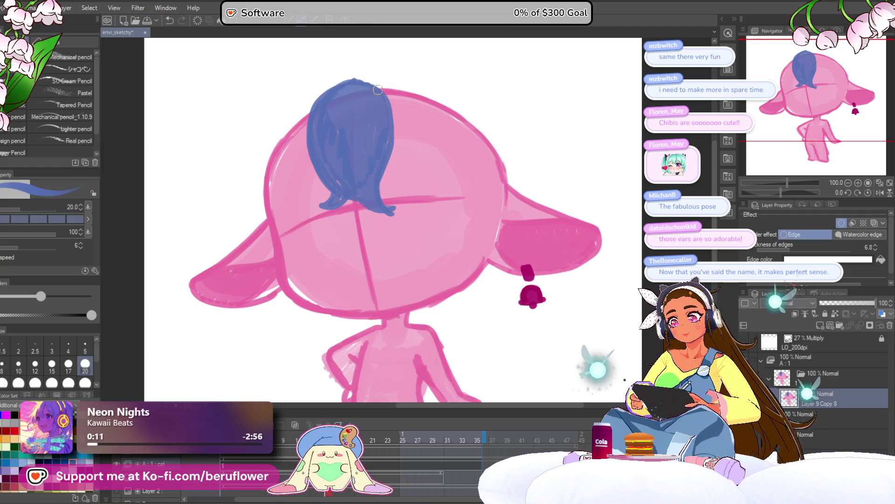
pyautogui.moveTo(367, 135); pyautogui.dragTo(377, 129)
pyautogui.moveTo(319, 124); pyautogui.dragTo(300, 166)
pyautogui.moveTo(346, 77)
pyautogui.mouseDown()
pyautogui.moveTo(306, 106)
pyautogui.moveTo(253, 173)
pyautogui.mouseUp()
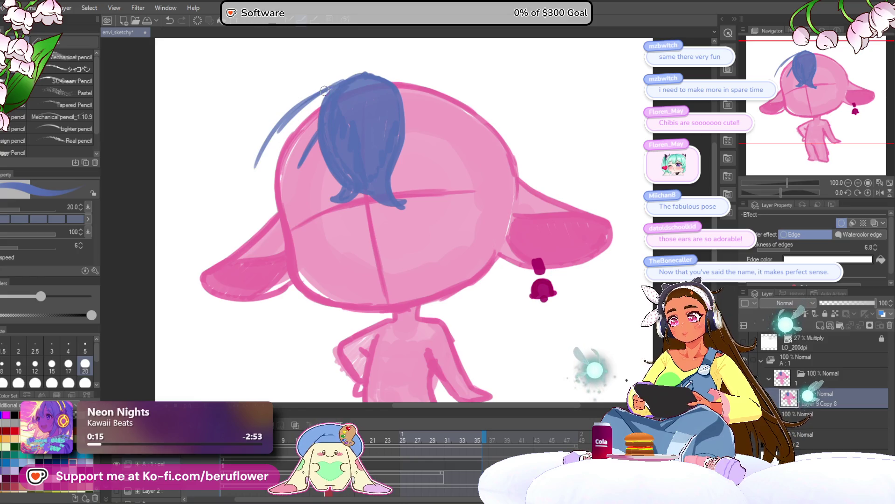
pyautogui.moveTo(324, 89); pyautogui.dragTo(256, 187)
pyautogui.moveTo(289, 121); pyautogui.dragTo(261, 210)
pyautogui.moveTo(261, 210); pyautogui.dragTo(265, 203)
pyautogui.moveTo(276, 139); pyautogui.dragTo(294, 292)
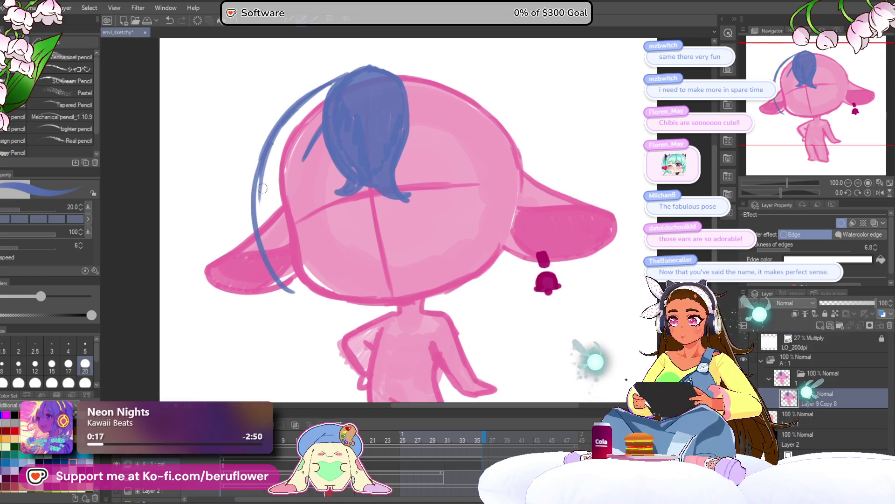
pyautogui.moveTo(262, 188); pyautogui.dragTo(321, 302)
pyautogui.hotkey('ctrl', 'z')
pyautogui.moveTo(272, 147)
pyautogui.mouseDown()
pyautogui.moveTo(254, 256)
pyautogui.moveTo(306, 295)
pyautogui.mouseUp()
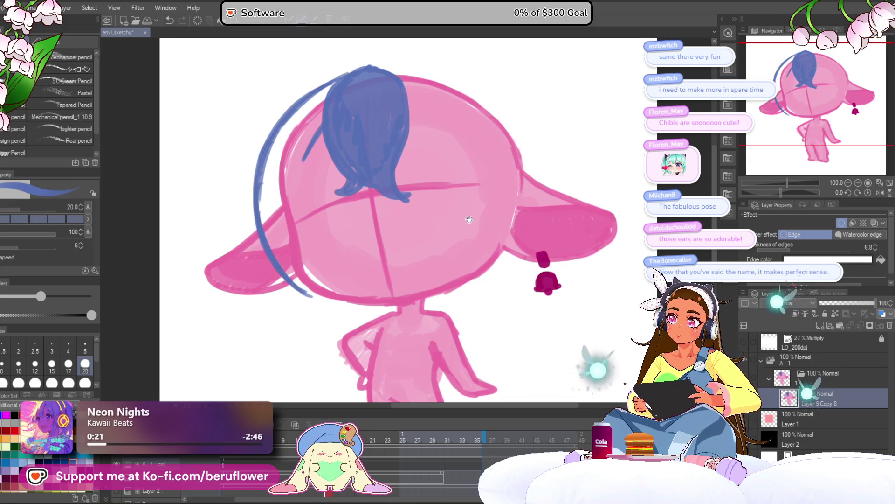
pyautogui.moveTo(469, 219); pyautogui.dragTo(469, 223)
# Step: Add upper-left strands with a hooked end, fill the left side blue, and curl the tip
pyautogui.moveTo(320, 126); pyautogui.dragTo(294, 181)
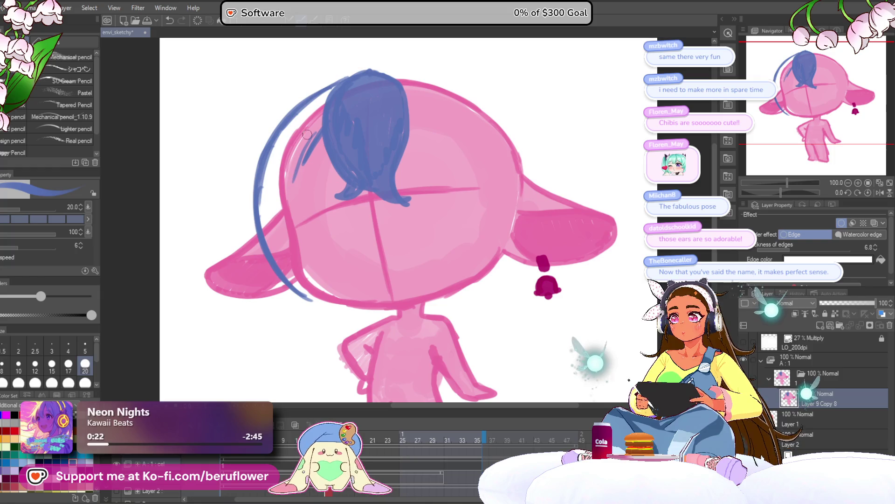
pyautogui.moveTo(311, 138); pyautogui.dragTo(299, 208)
pyautogui.moveTo(306, 162)
pyautogui.mouseDown()
pyautogui.moveTo(301, 219)
pyautogui.moveTo(321, 226)
pyautogui.mouseUp()
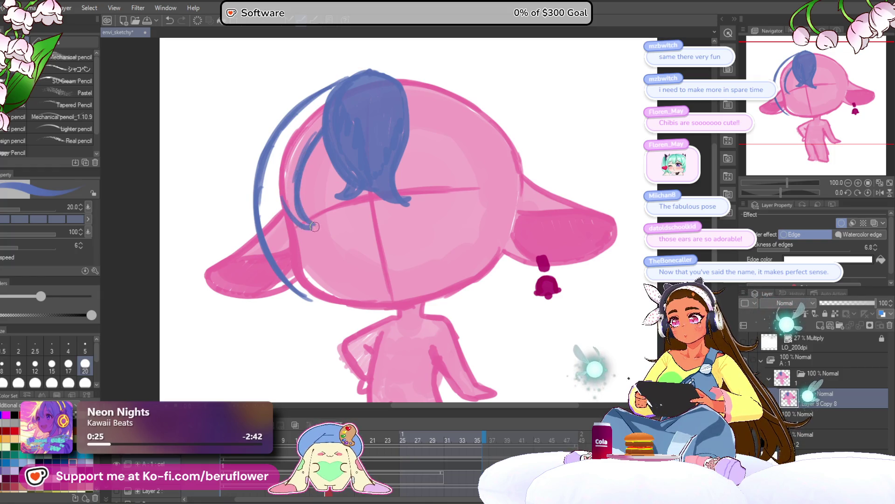
pyautogui.moveTo(285, 186)
pyautogui.mouseDown()
pyautogui.moveTo(294, 224)
pyautogui.moveTo(292, 161)
pyautogui.moveTo(310, 128)
pyautogui.moveTo(292, 161)
pyautogui.moveTo(303, 107)
pyautogui.moveTo(268, 234)
pyautogui.mouseUp()
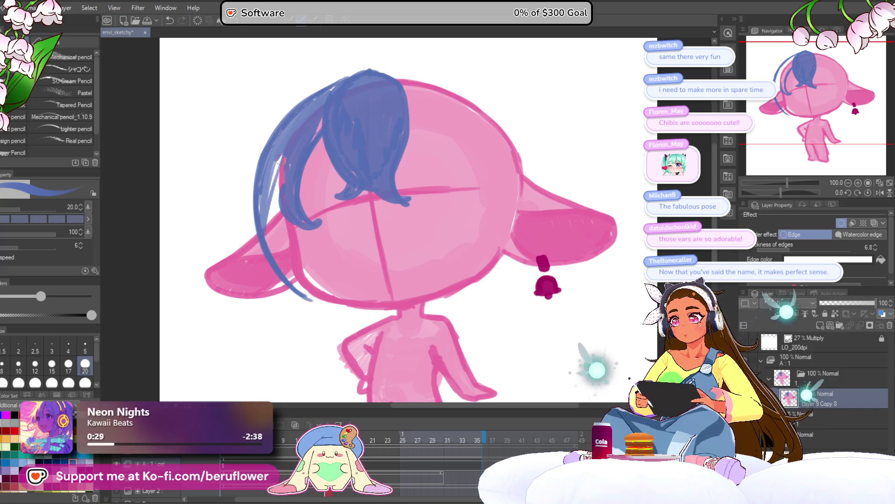
pyautogui.moveTo(266, 156); pyautogui.dragTo(280, 273)
pyautogui.moveTo(279, 214); pyautogui.dragTo(294, 287)
pyautogui.moveTo(342, 272); pyautogui.dragTo(339, 266)
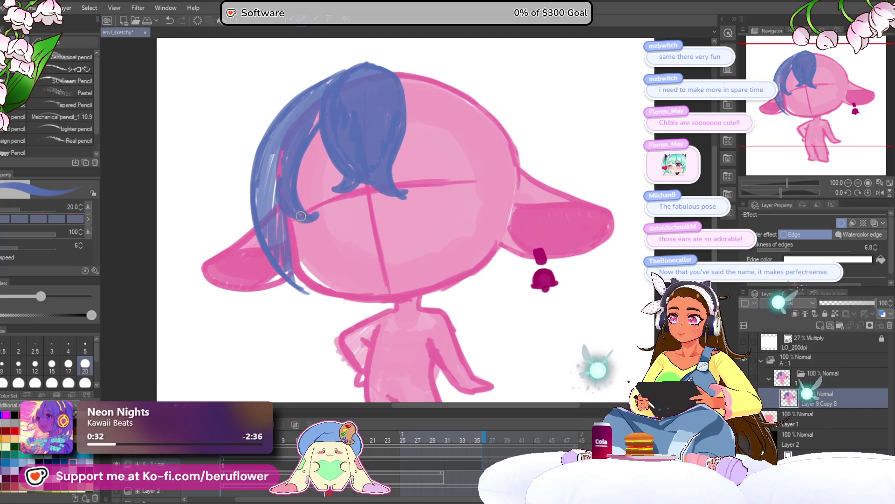
pyautogui.moveTo(291, 233)
pyautogui.mouseDown()
pyautogui.moveTo(330, 246)
pyautogui.moveTo(297, 246)
pyautogui.mouseUp()
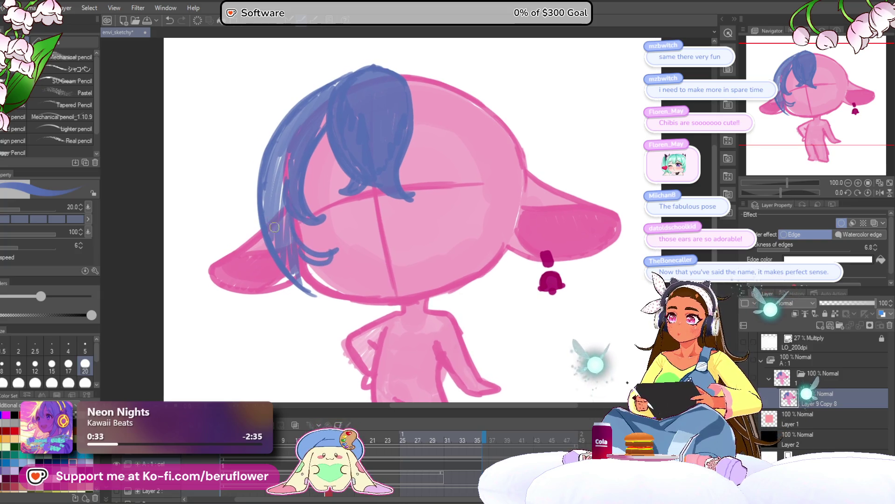
pyautogui.moveTo(299, 292)
pyautogui.mouseDown()
pyautogui.moveTo(318, 279)
pyautogui.moveTo(299, 303)
pyautogui.moveTo(275, 226)
pyautogui.mouseUp()
# Step: Redraw the hatched strokes along the ponytail's left edge
pyautogui.moveTo(315, 259); pyautogui.dragTo(322, 262)
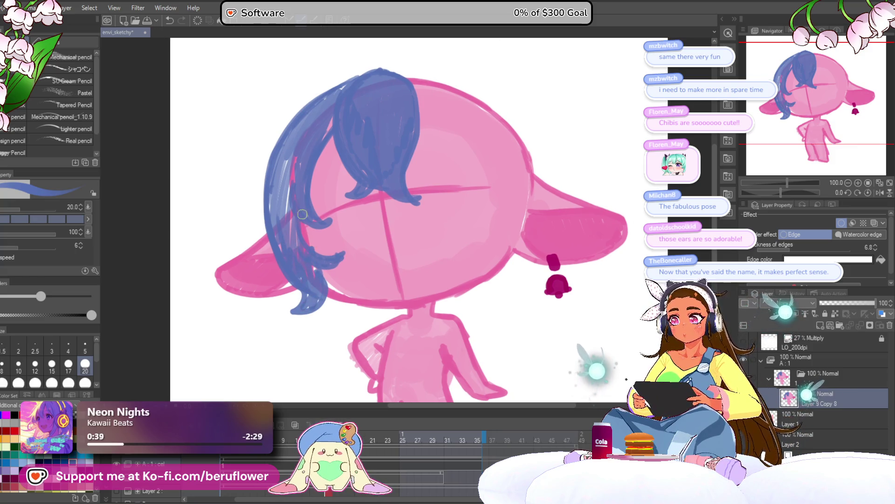
pyautogui.moveTo(323, 185); pyautogui.dragTo(332, 196)
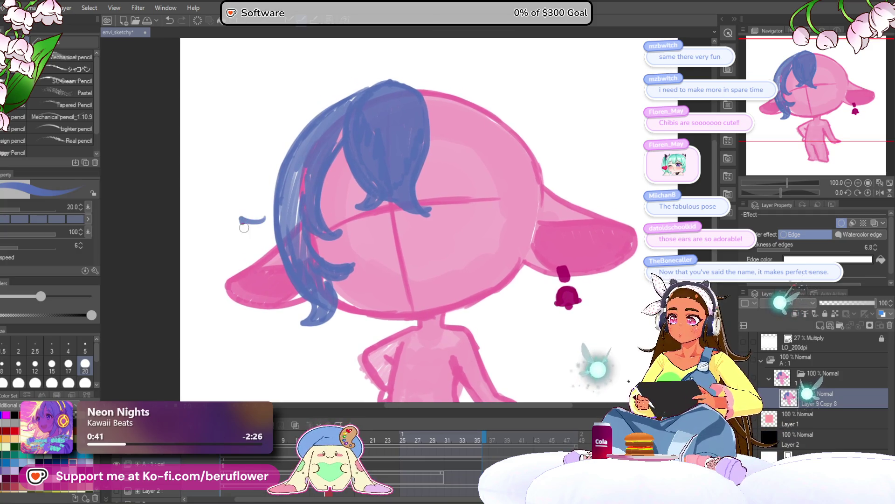
pyautogui.hotkey('ctrl', 'z')
pyautogui.moveTo(348, 93); pyautogui.dragTo(261, 247)
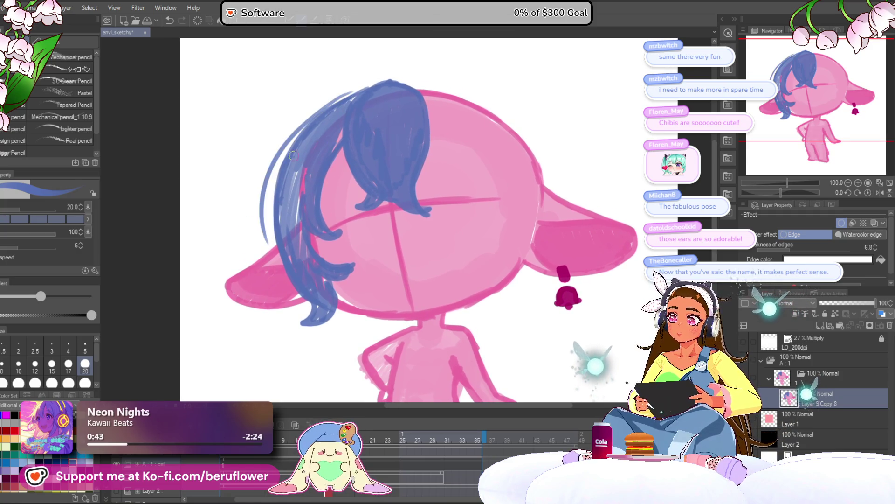
pyautogui.hotkey('ctrl', 'z')
pyautogui.moveTo(368, 83); pyautogui.dragTo(273, 187)
pyautogui.moveTo(308, 126); pyautogui.dragTo(272, 233)
pyautogui.moveTo(273, 185); pyautogui.dragTo(307, 294)
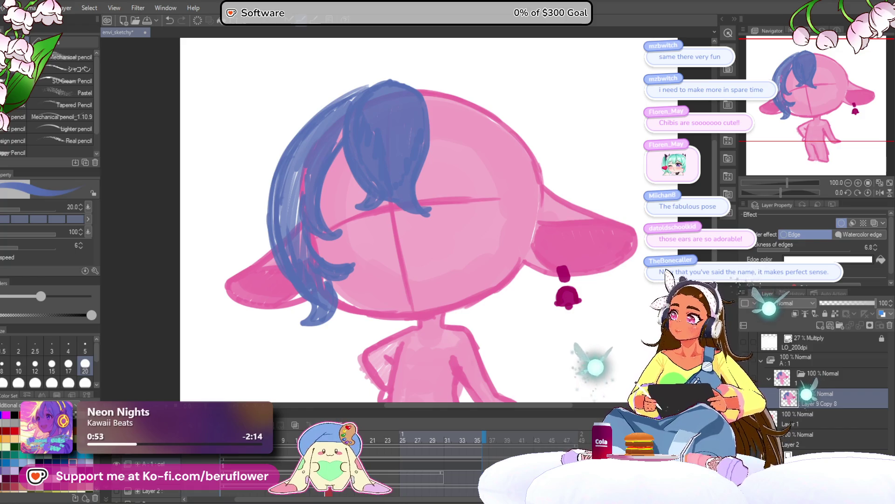
# Step: Cover the light streaks and gaps in the left hair strand, then zoom out
pyautogui.moveTo(301, 167)
pyautogui.mouseDown()
pyautogui.moveTo(299, 219)
pyautogui.moveTo(278, 182)
pyautogui.moveTo(281, 256)
pyautogui.moveTo(286, 235)
pyautogui.mouseUp()
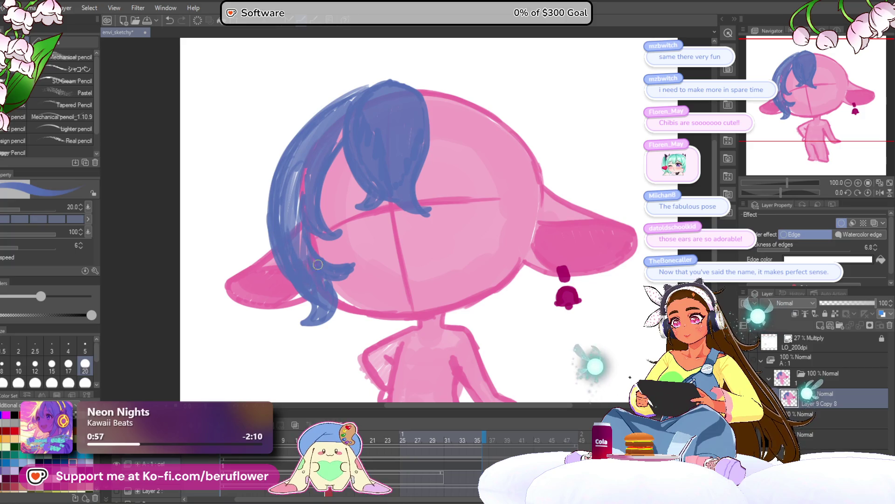
pyautogui.moveTo(273, 191)
pyautogui.mouseDown()
pyautogui.moveTo(286, 278)
pyautogui.moveTo(315, 289)
pyautogui.moveTo(310, 276)
pyautogui.mouseUp()
pyautogui.scroll(-2, 302, 295)
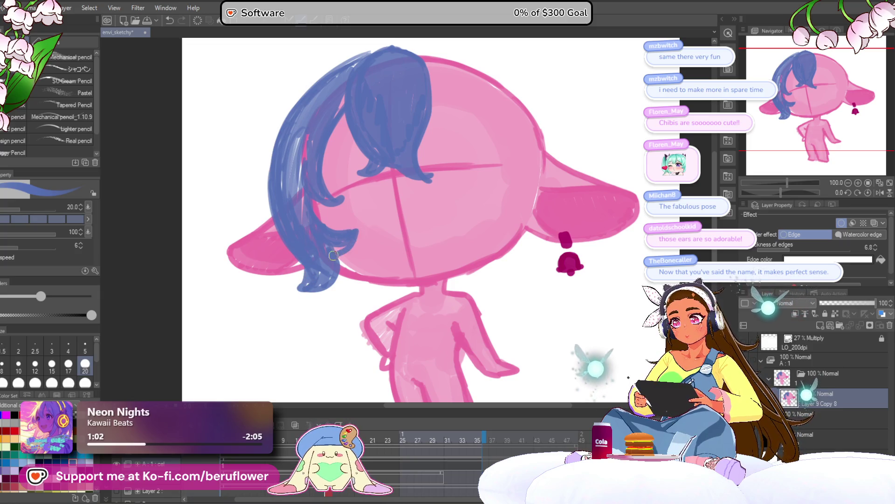
pyautogui.moveTo(642, 203)
pyautogui.mouseDown()
pyautogui.moveTo(535, 268)
pyautogui.moveTo(552, 314)
pyautogui.mouseUp()
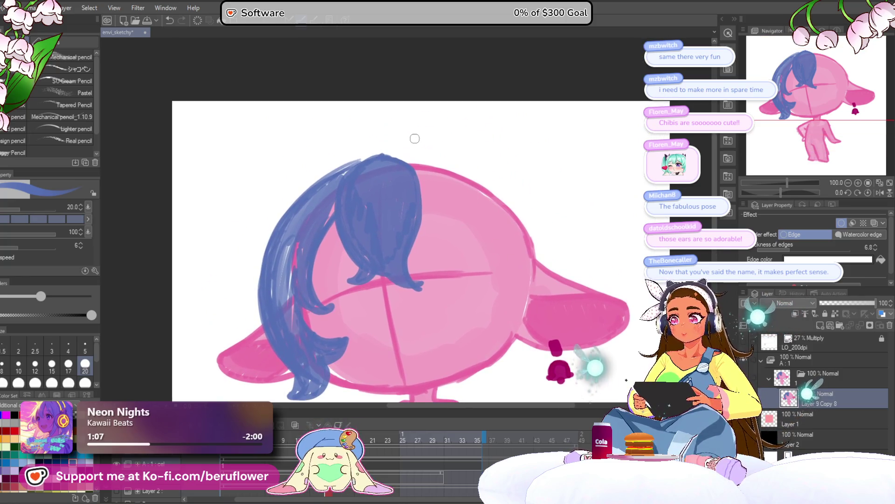
pyautogui.scroll(-3, 415, 139)
pyautogui.scroll(2, 415, 138)
pyautogui.scroll(-2, 415, 139)
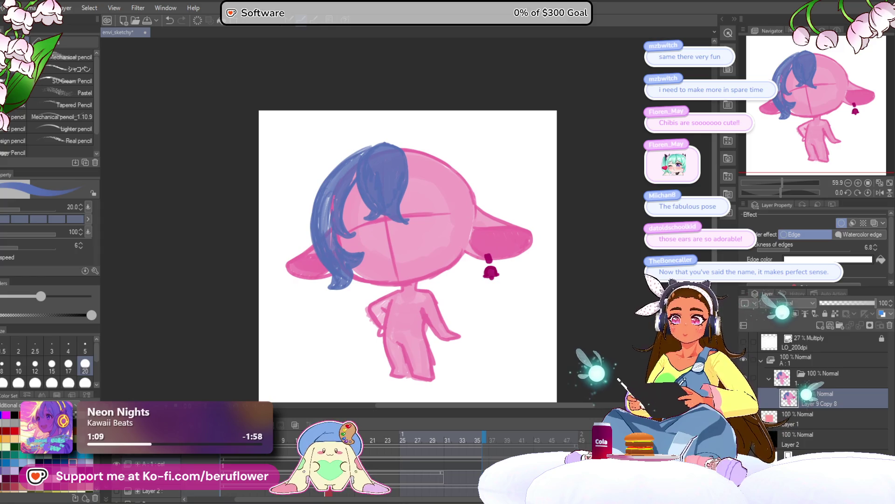
pyautogui.hotkey('ctrl', 't')
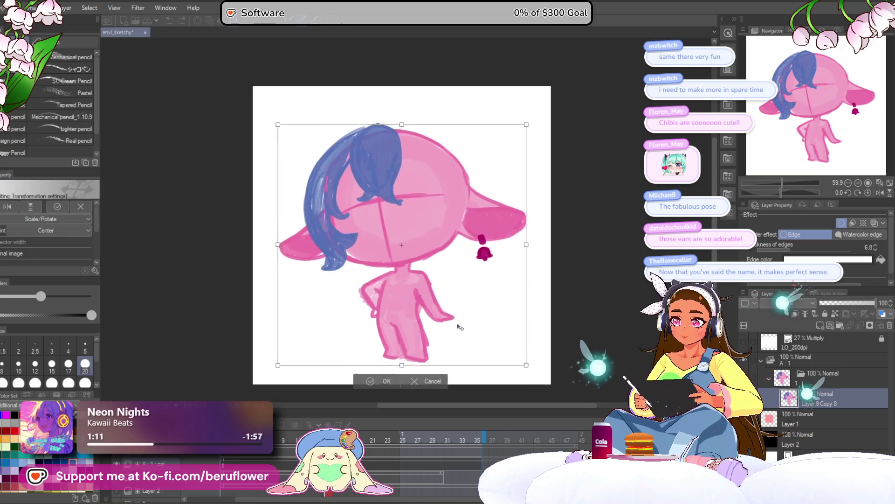
# Step: Hatch the top-right hair in dark blue and fill the right side at brush size 25
pyautogui.press('Return')
pyautogui.scroll(2, 431, 164)
pyautogui.scroll(-2, 432, 137)
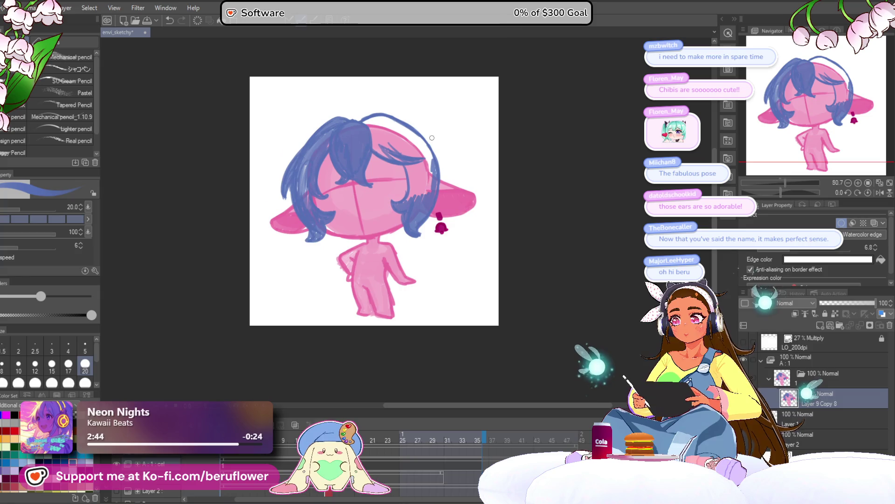
pyautogui.scroll(3, 345, 163)
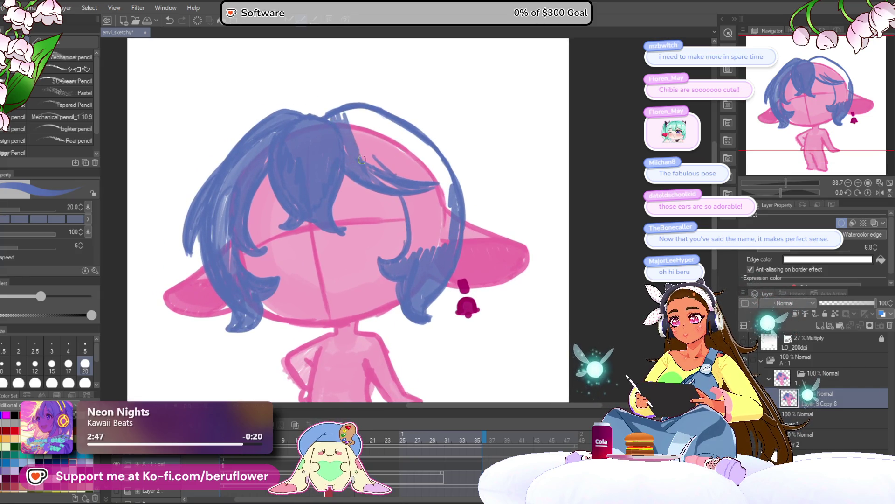
pyautogui.moveTo(362, 160)
pyautogui.mouseDown()
pyautogui.moveTo(376, 140)
pyautogui.moveTo(405, 154)
pyautogui.moveTo(429, 147)
pyautogui.mouseUp()
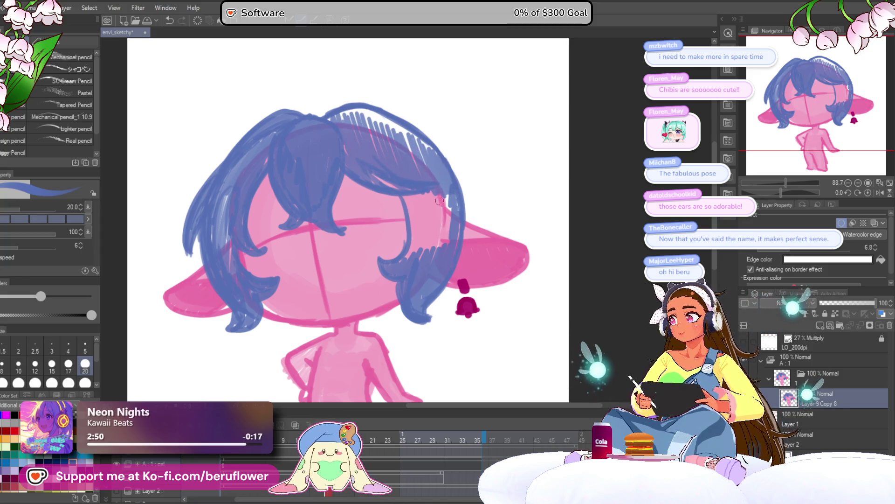
pyautogui.press(']')
pyautogui.moveTo(451, 196)
pyautogui.mouseDown()
pyautogui.moveTo(443, 219)
pyautogui.moveTo(413, 200)
pyautogui.moveTo(420, 225)
pyautogui.moveTo(410, 254)
pyautogui.moveTo(411, 186)
pyautogui.moveTo(363, 119)
pyautogui.moveTo(408, 138)
pyautogui.mouseUp()
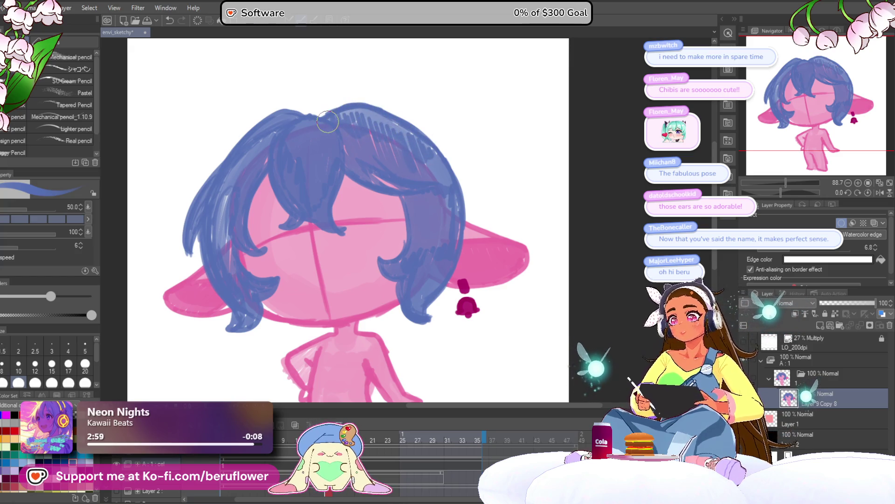
# Step: Darken the upper-left hair and undo the stray strokes beside the top loop
pyautogui.scroll(-5, 357, 136)
pyautogui.scroll(2, 342, 163)
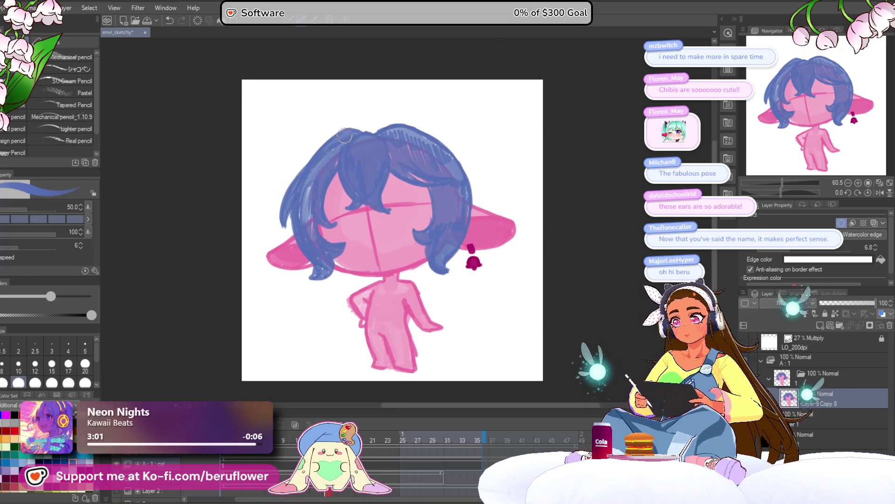
pyautogui.moveTo(332, 136)
pyautogui.mouseDown()
pyautogui.moveTo(301, 177)
pyautogui.moveTo(327, 144)
pyautogui.mouseUp()
pyautogui.moveTo(406, 118)
pyautogui.mouseDown()
pyautogui.moveTo(356, 112)
pyautogui.moveTo(333, 152)
pyautogui.moveTo(251, 194)
pyautogui.mouseUp()
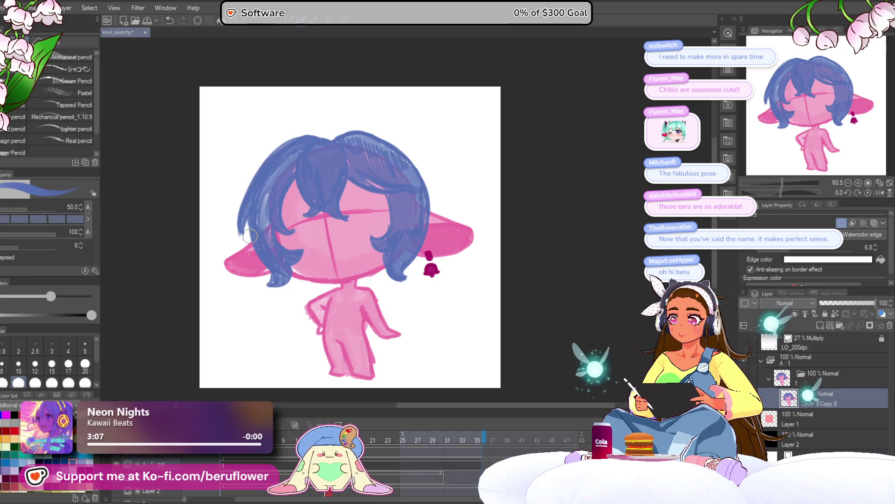
pyautogui.moveTo(459, 184)
pyautogui.mouseDown()
pyautogui.moveTo(466, 158)
pyautogui.moveTo(473, 193)
pyautogui.mouseUp()
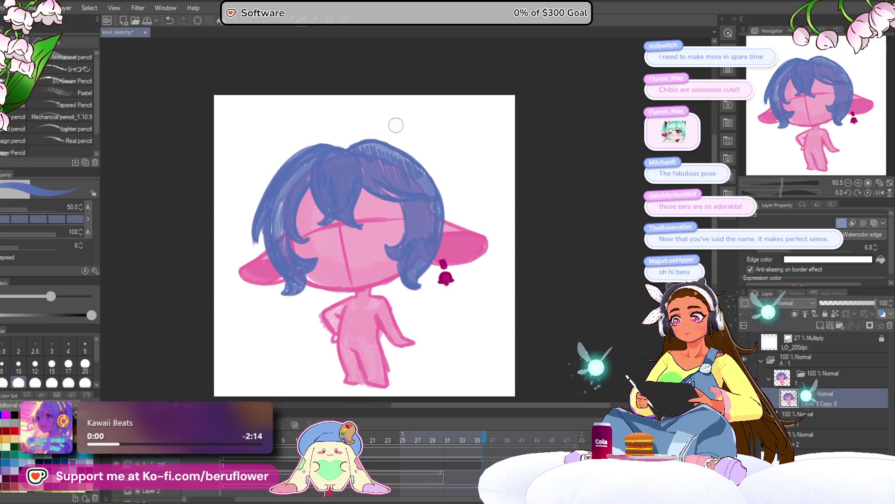
pyautogui.moveTo(374, 127)
pyautogui.mouseDown()
pyautogui.moveTo(406, 113)
pyautogui.moveTo(365, 131)
pyautogui.mouseUp()
pyautogui.hotkey('ctrl', 'z')
pyautogui.hotkey('ctrl', 'z')
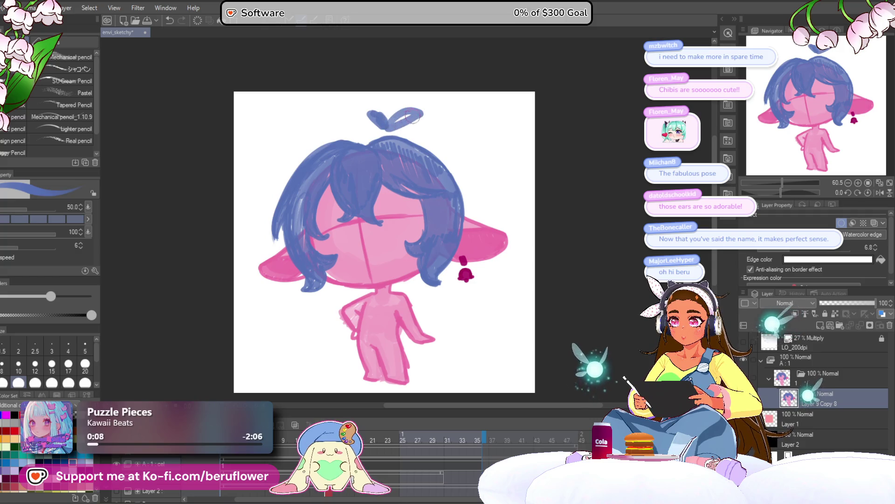
# Step: Draw a blue strand sweeping left from the top loop and another curving down the right
pyautogui.moveTo(431, 136); pyautogui.dragTo(452, 132)
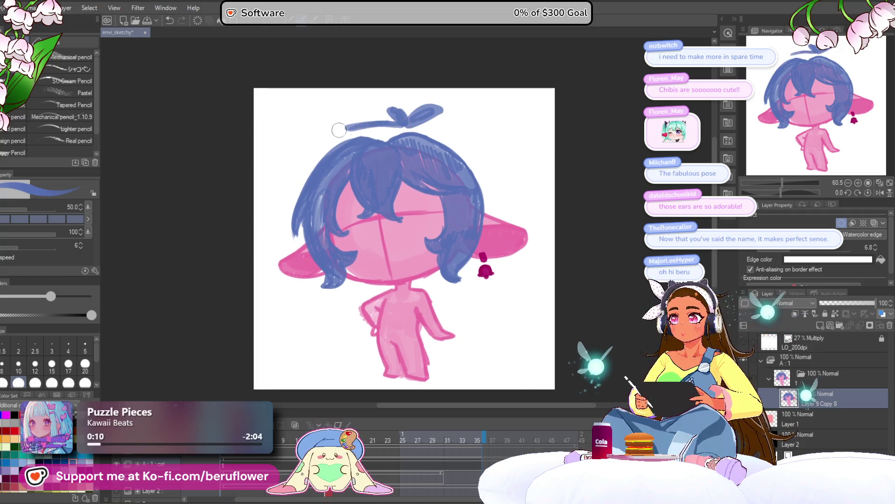
pyautogui.moveTo(382, 118); pyautogui.dragTo(318, 124)
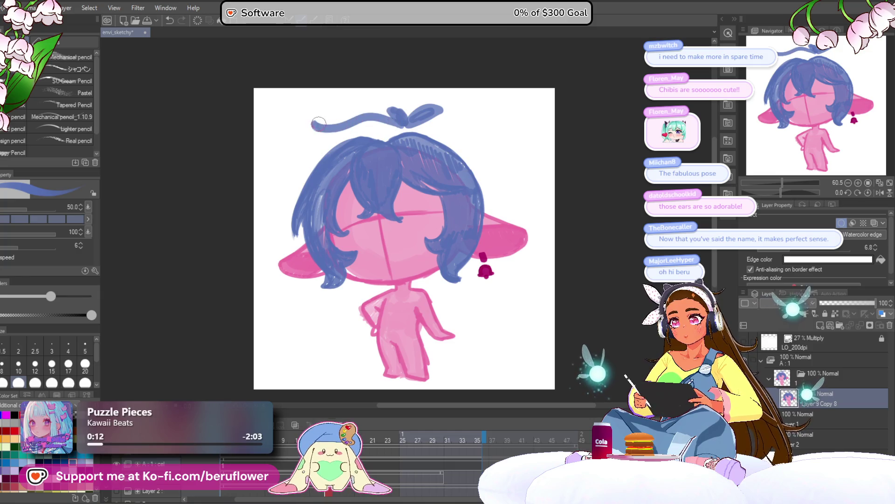
pyautogui.moveTo(529, 120); pyautogui.dragTo(509, 130)
pyautogui.moveTo(405, 135)
pyautogui.mouseDown()
pyautogui.moveTo(463, 166)
pyautogui.moveTo(455, 175)
pyautogui.mouseUp()
pyautogui.moveTo(418, 151); pyautogui.dragTo(478, 195)
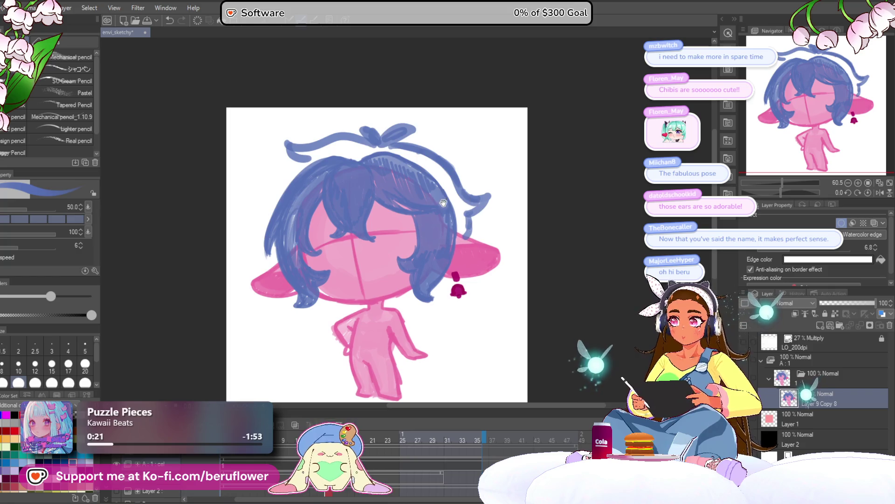
pyautogui.moveTo(443, 202); pyautogui.dragTo(495, 198)
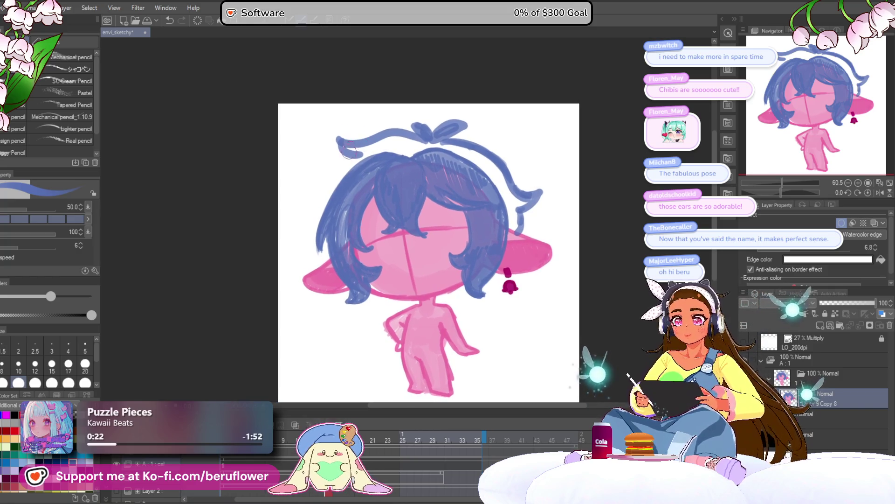
# Step: Thicken the left end of the top hair line and stroke along the left outline
pyautogui.moveTo(351, 150); pyautogui.dragTo(304, 230)
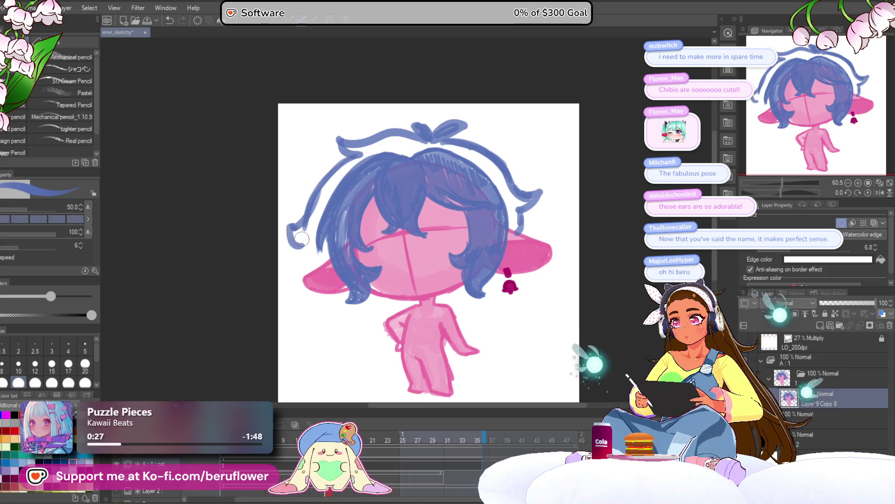
pyautogui.moveTo(306, 248); pyautogui.dragTo(322, 274)
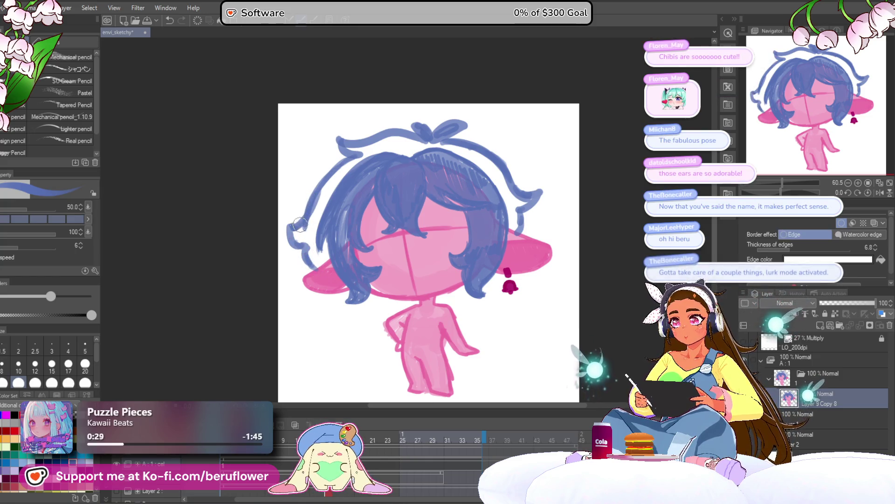
pyautogui.moveTo(285, 223); pyautogui.dragTo(302, 257)
pyautogui.moveTo(415, 260); pyautogui.dragTo(388, 260)
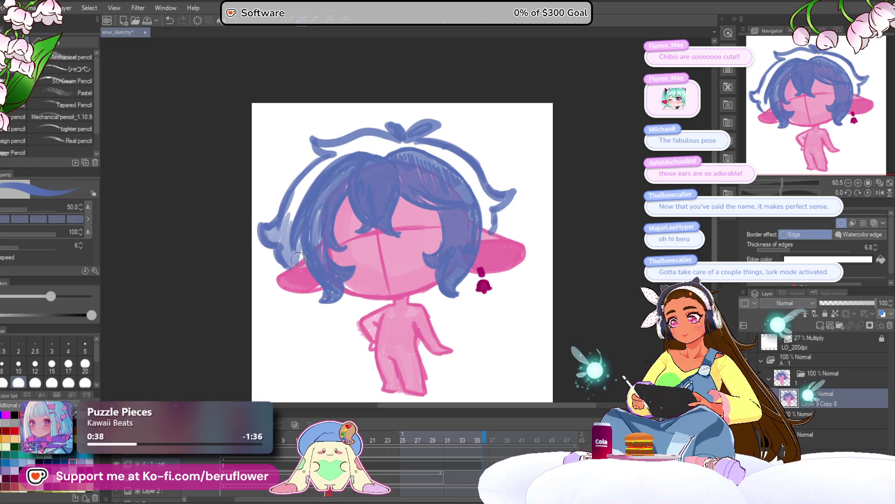
# Step: Paint blue over the hair's left side and top, adding darker strokes on the right and near the chin
pyautogui.moveTo(289, 233)
pyautogui.mouseDown()
pyautogui.moveTo(294, 195)
pyautogui.moveTo(343, 153)
pyautogui.moveTo(331, 151)
pyautogui.mouseUp()
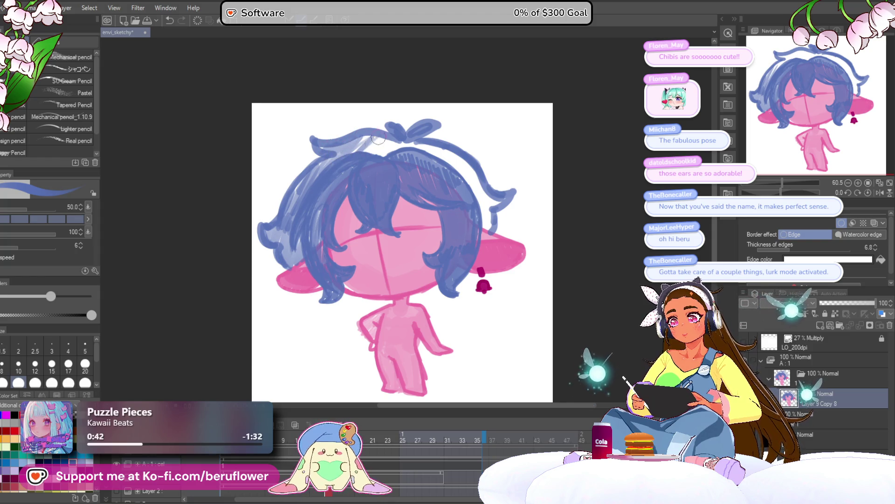
pyautogui.moveTo(432, 150)
pyautogui.mouseDown()
pyautogui.moveTo(372, 138)
pyautogui.moveTo(464, 167)
pyautogui.mouseUp()
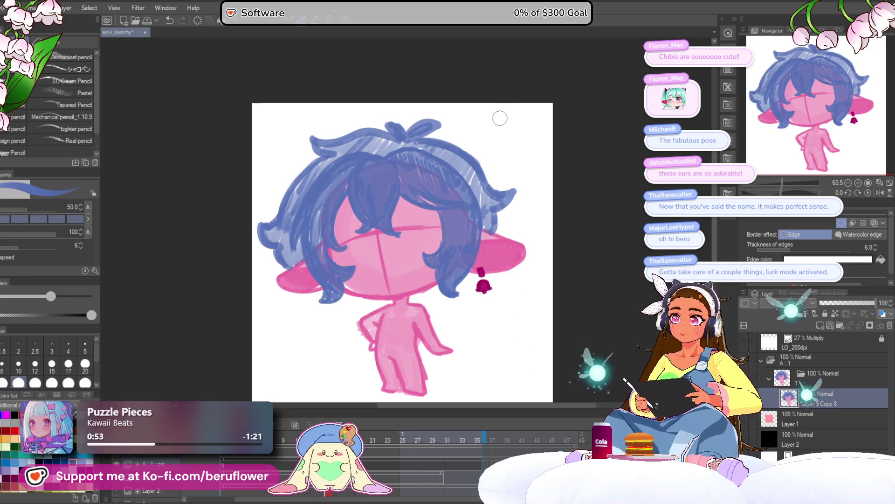
pyautogui.moveTo(483, 214)
pyautogui.mouseDown()
pyautogui.moveTo(501, 219)
pyautogui.moveTo(485, 252)
pyautogui.mouseUp()
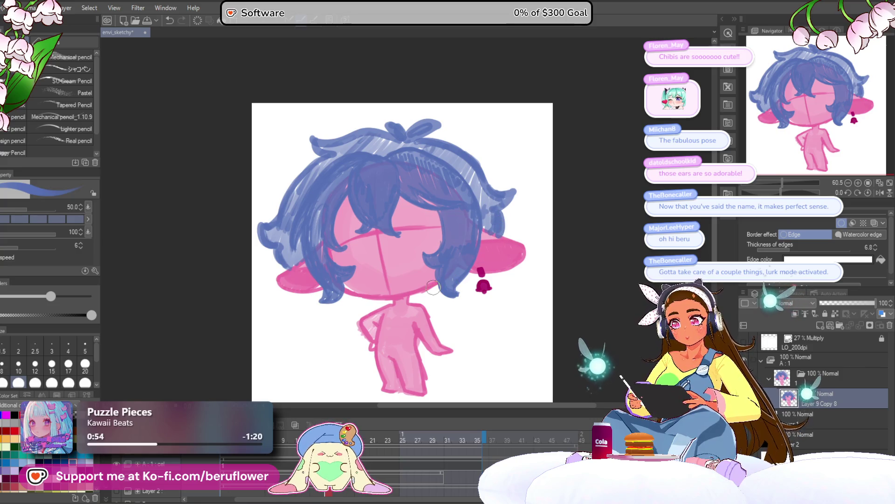
pyautogui.moveTo(433, 288); pyautogui.dragTo(422, 293)
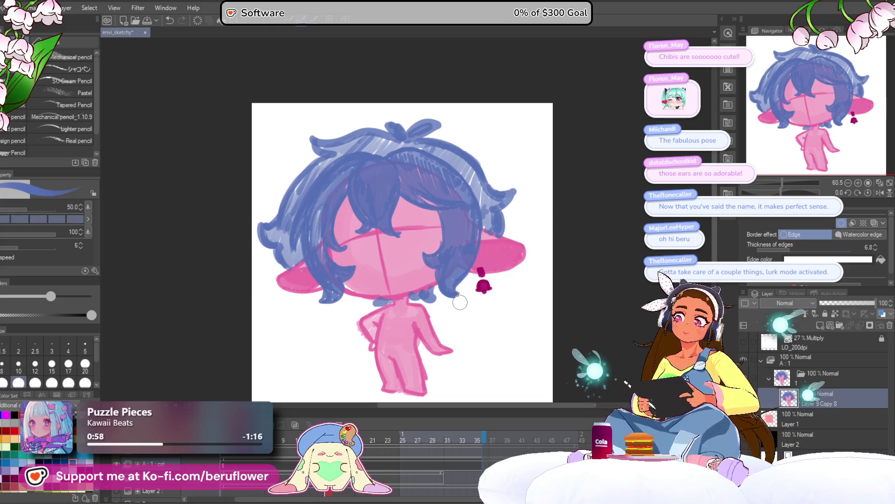
pyautogui.moveTo(609, 333); pyautogui.dragTo(597, 313)
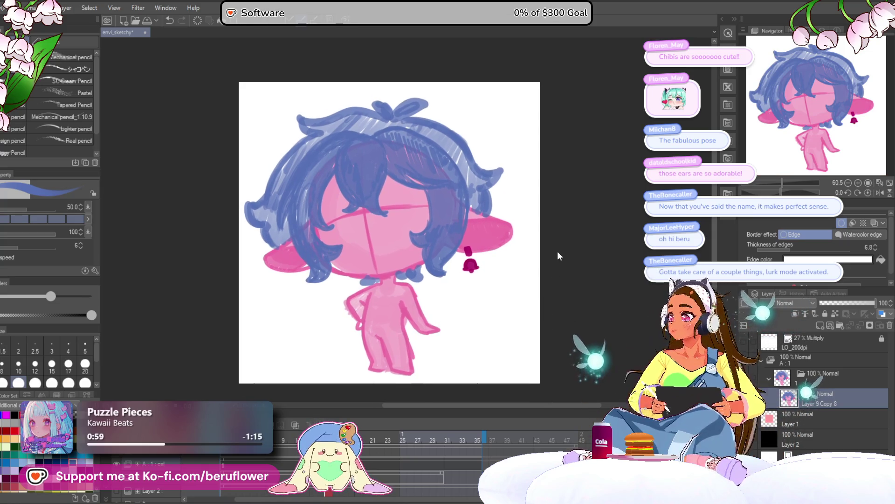
# Step: Scale the chibi artwork down slightly, shift it a little right and apply the transform
pyautogui.hotkey('ctrl', 't')
pyautogui.moveTo(497, 250); pyautogui.dragTo(502, 252)
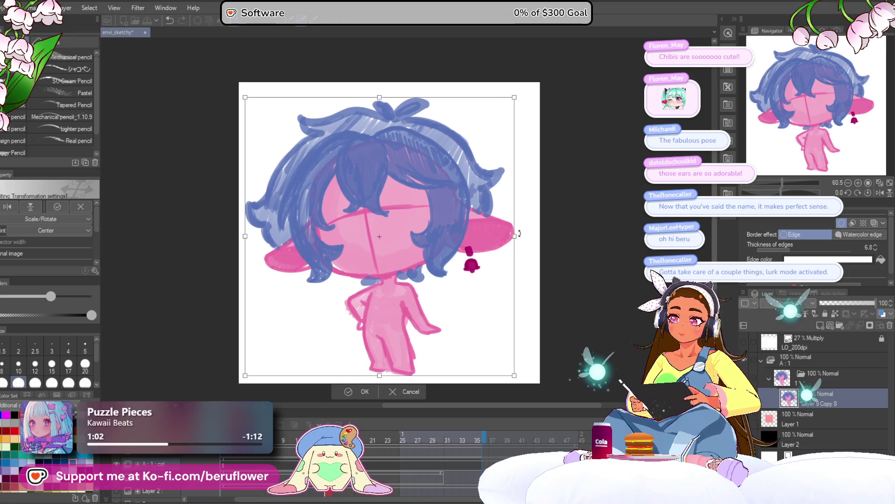
pyautogui.moveTo(384, 99); pyautogui.dragTo(389, 114)
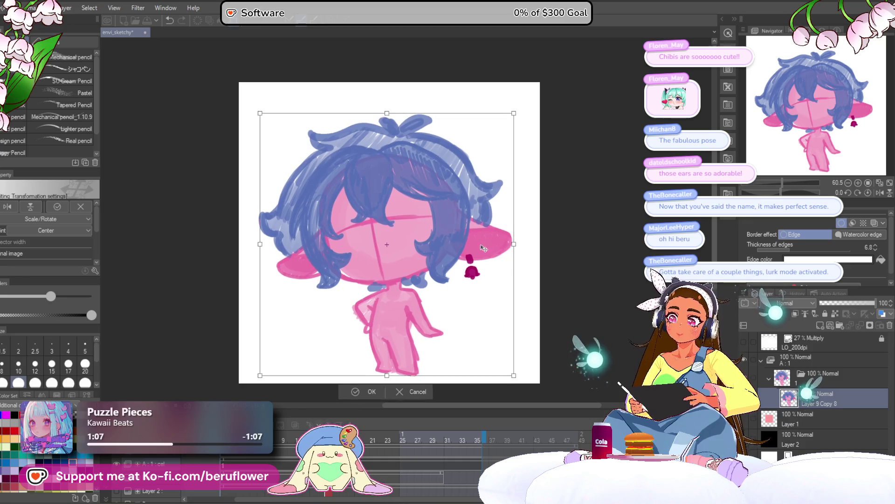
pyautogui.moveTo(480, 248); pyautogui.dragTo(484, 248)
pyautogui.press('Return')
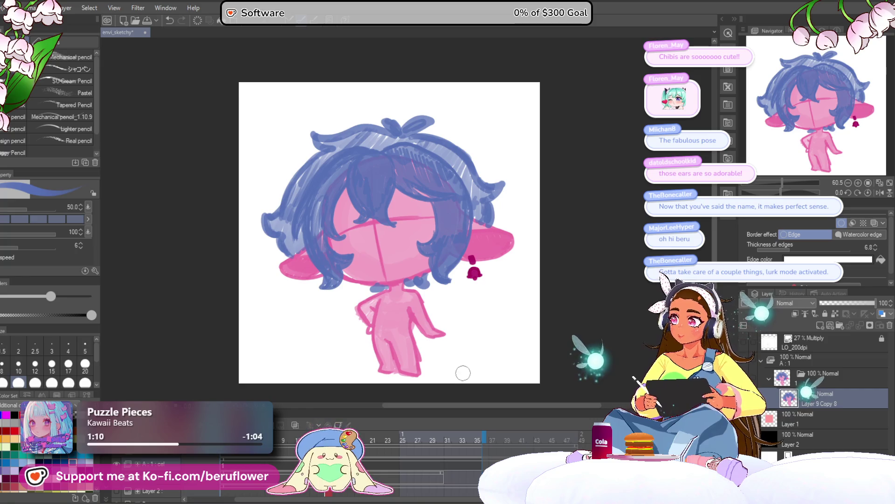
# Step: Undo the last hair stroke, turn off the layer's Watercolor edge and switch to dark magenta
pyautogui.moveTo(471, 355); pyautogui.dragTo(471, 347)
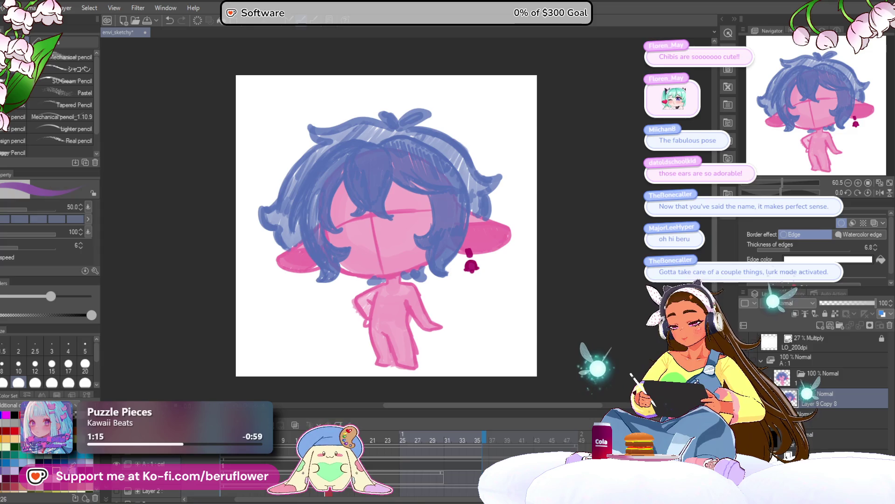
pyautogui.moveTo(459, 160); pyautogui.dragTo(451, 171)
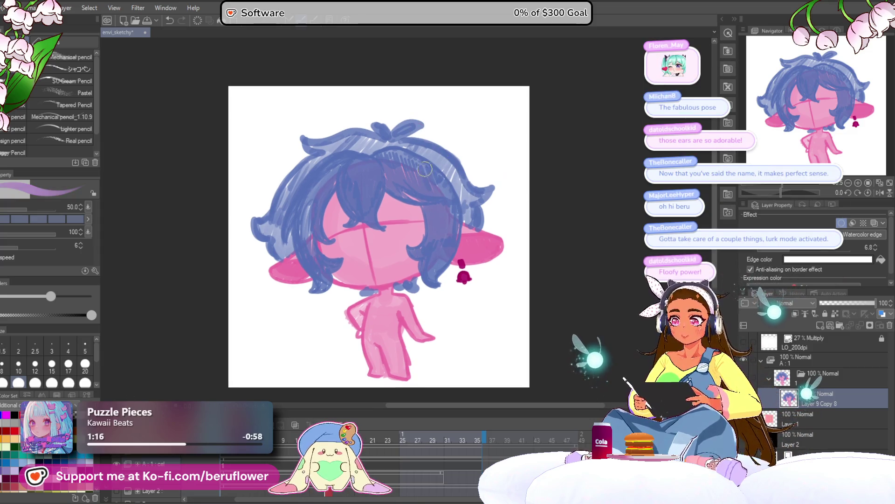
pyautogui.hotkey('ctrl', 'z')
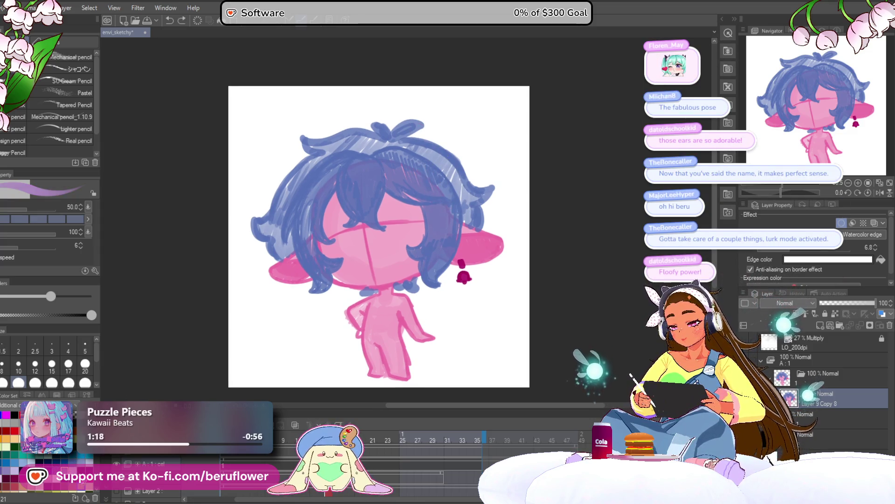
pyautogui.moveTo(438, 184); pyautogui.dragTo(445, 176)
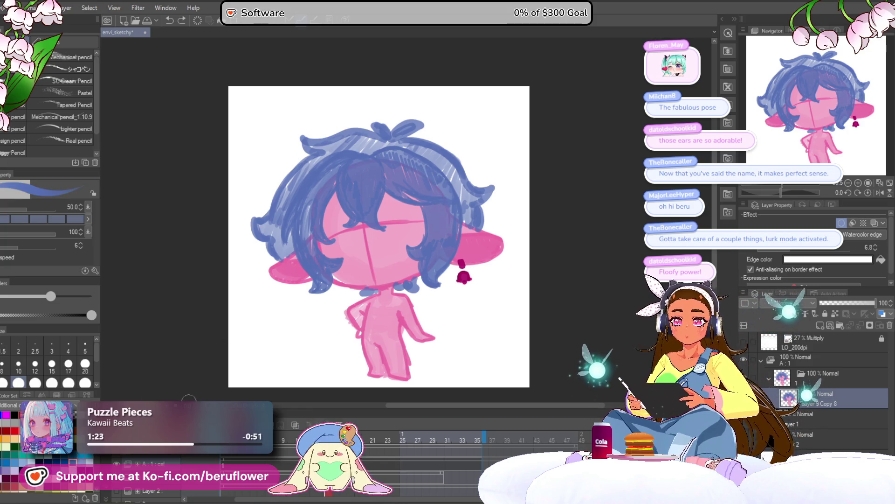
pyautogui.click(841, 222)
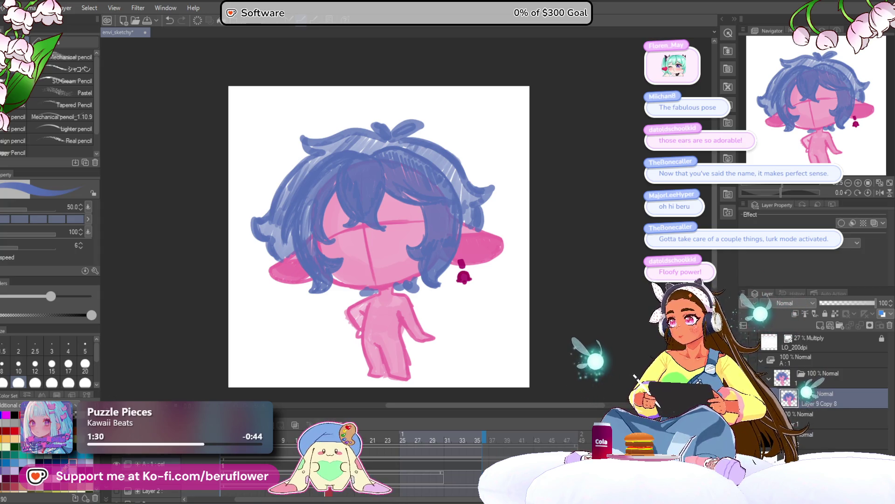
pyautogui.press('x')
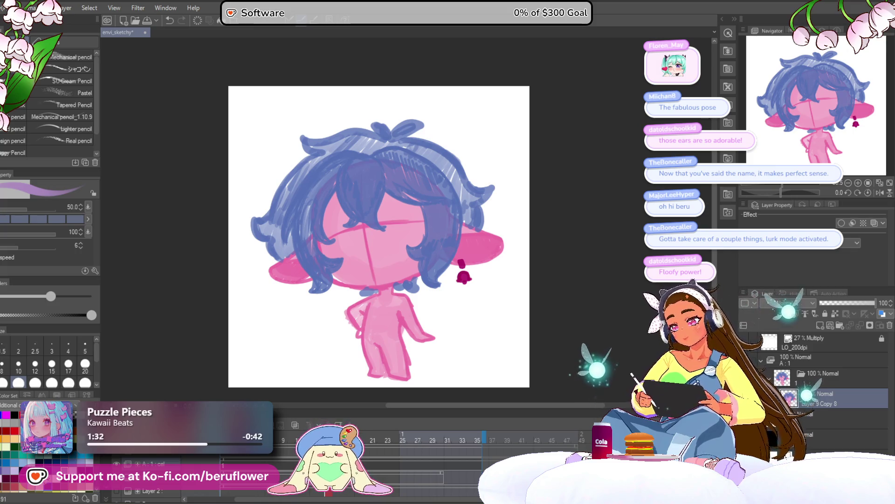
# Step: Draw the curled right horn loop in dark magenta with an inner curl line
pyautogui.press('x')
pyautogui.moveTo(442, 169); pyautogui.dragTo(437, 202)
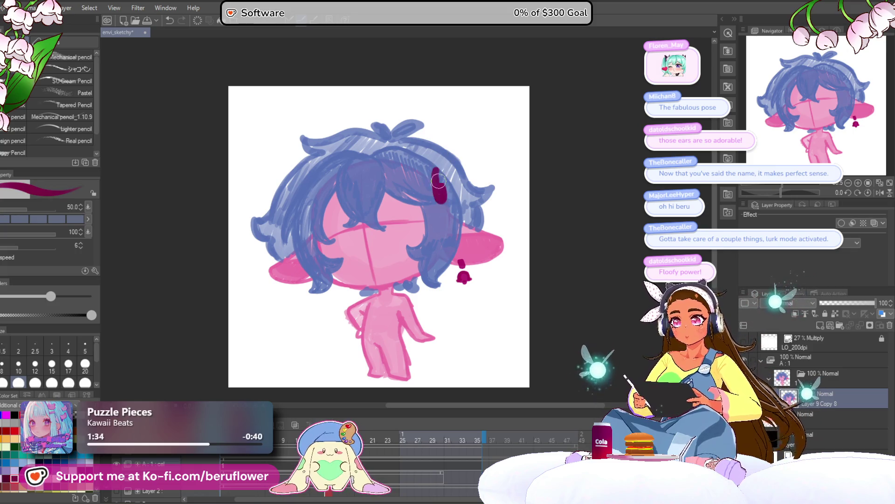
pyautogui.hotkey('ctrl', 'z')
pyautogui.moveTo(426, 153); pyautogui.dragTo(462, 209)
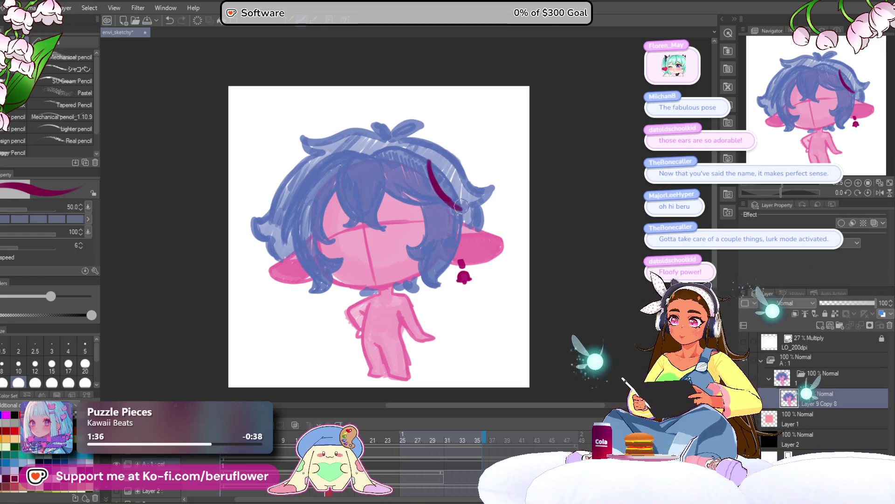
pyautogui.hotkey('ctrl', 'z')
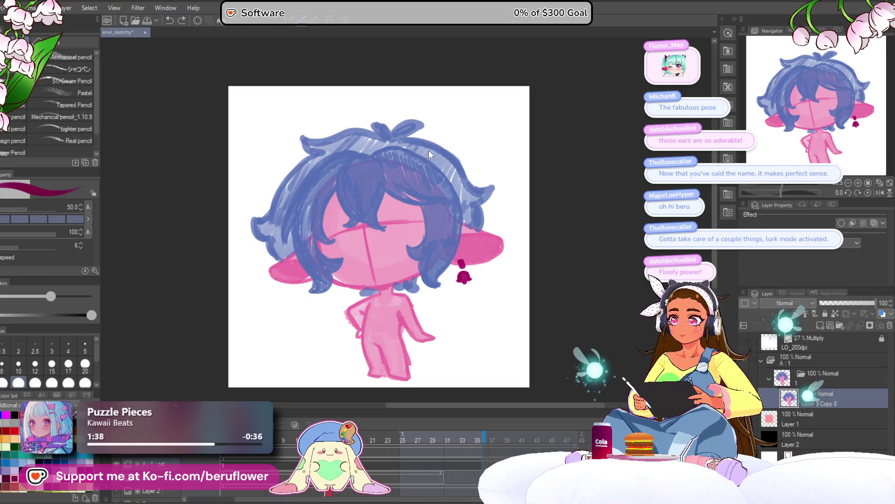
pyautogui.moveTo(429, 155)
pyautogui.mouseDown()
pyautogui.moveTo(457, 144)
pyautogui.moveTo(480, 189)
pyautogui.mouseUp()
pyautogui.hotkey('ctrl', 'z')
pyautogui.moveTo(443, 142)
pyautogui.mouseDown()
pyautogui.moveTo(483, 187)
pyautogui.moveTo(438, 198)
pyautogui.moveTo(462, 189)
pyautogui.mouseUp()
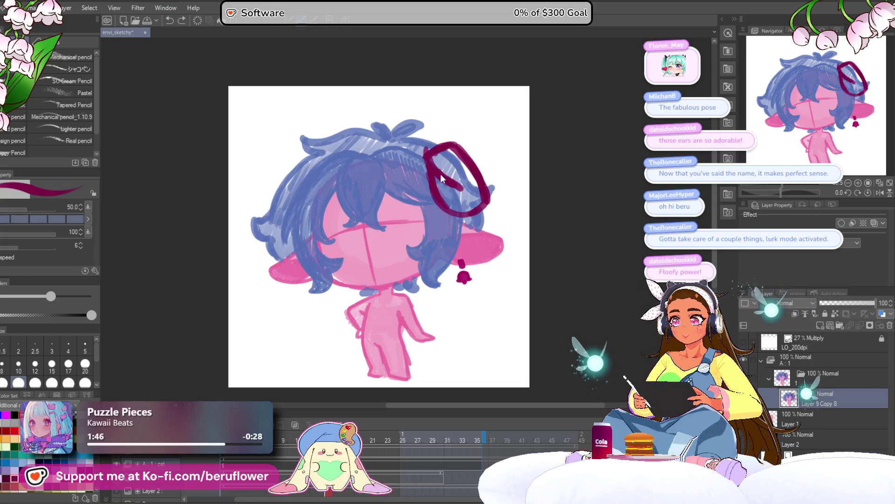
pyautogui.hotkey('ctrl', 'z')
pyautogui.hotkey('ctrl', 'z')
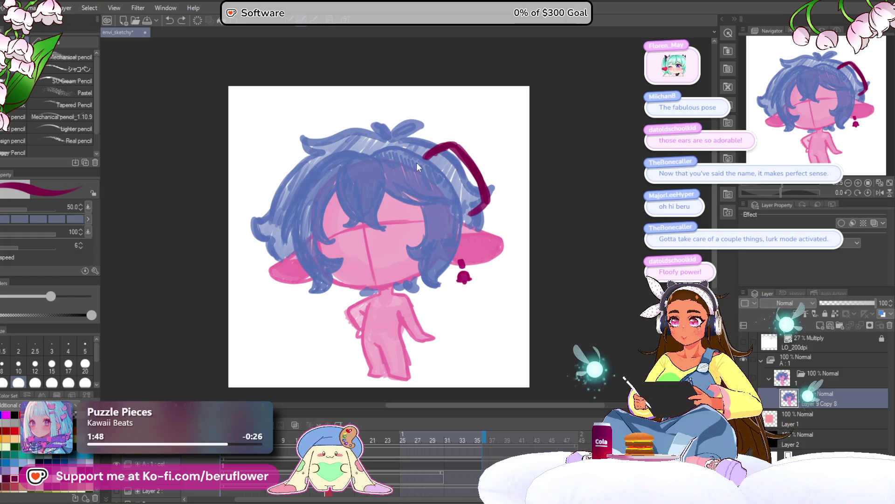
pyautogui.moveTo(466, 212); pyautogui.dragTo(407, 148)
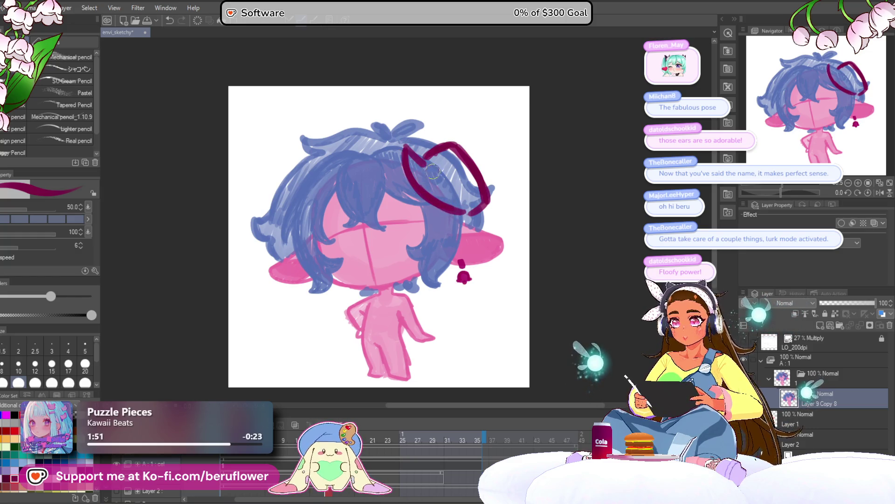
pyautogui.moveTo(458, 181)
pyautogui.mouseDown()
pyautogui.moveTo(422, 161)
pyautogui.moveTo(462, 148)
pyautogui.moveTo(480, 205)
pyautogui.moveTo(460, 194)
pyautogui.mouseUp()
# Step: Draw the curled left horn over the hair, adding curl lines inside it
pyautogui.hscroll(-1, 403, 112)
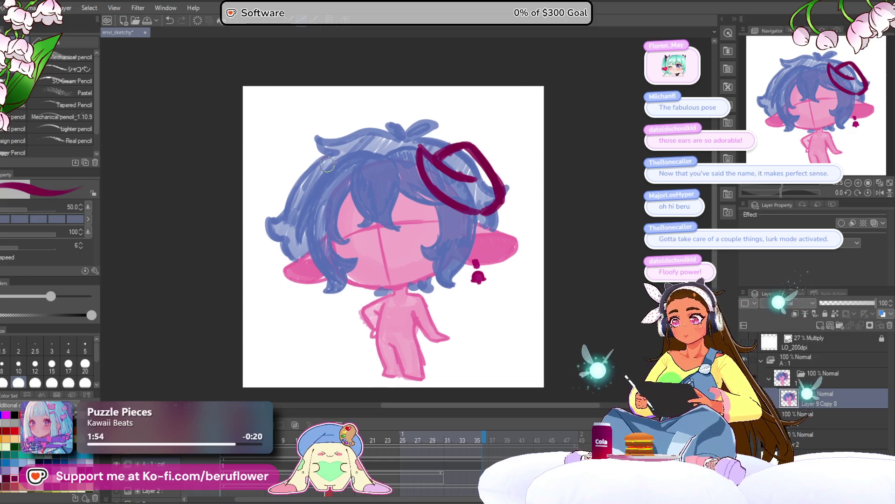
pyautogui.moveTo(329, 162)
pyautogui.mouseDown()
pyautogui.moveTo(310, 156)
pyautogui.moveTo(285, 200)
pyautogui.moveTo(297, 176)
pyautogui.moveTo(293, 218)
pyautogui.moveTo(334, 196)
pyautogui.moveTo(339, 181)
pyautogui.moveTo(315, 182)
pyautogui.mouseUp()
pyautogui.moveTo(554, 139); pyautogui.dragTo(561, 149)
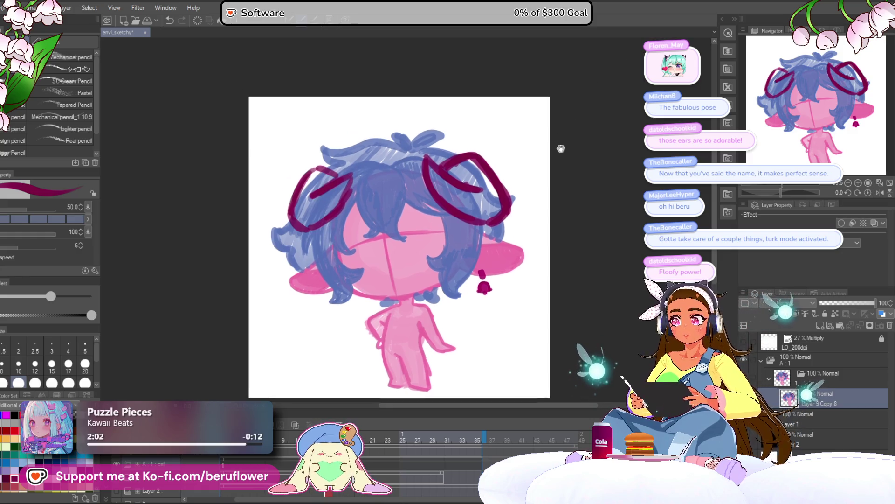
pyautogui.moveTo(337, 175); pyautogui.dragTo(300, 181)
pyautogui.moveTo(494, 176); pyautogui.dragTo(470, 176)
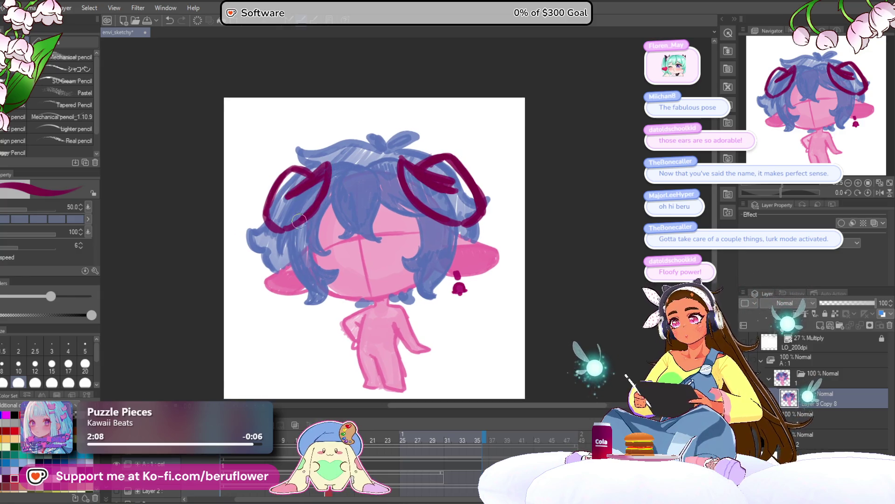
pyautogui.moveTo(315, 202); pyautogui.dragTo(291, 212)
pyautogui.moveTo(310, 175); pyautogui.dragTo(273, 186)
pyautogui.moveTo(419, 181)
pyautogui.mouseDown()
pyautogui.moveTo(408, 184)
pyautogui.moveTo(424, 224)
pyautogui.mouseUp()
pyautogui.scroll(-5, 459, 182)
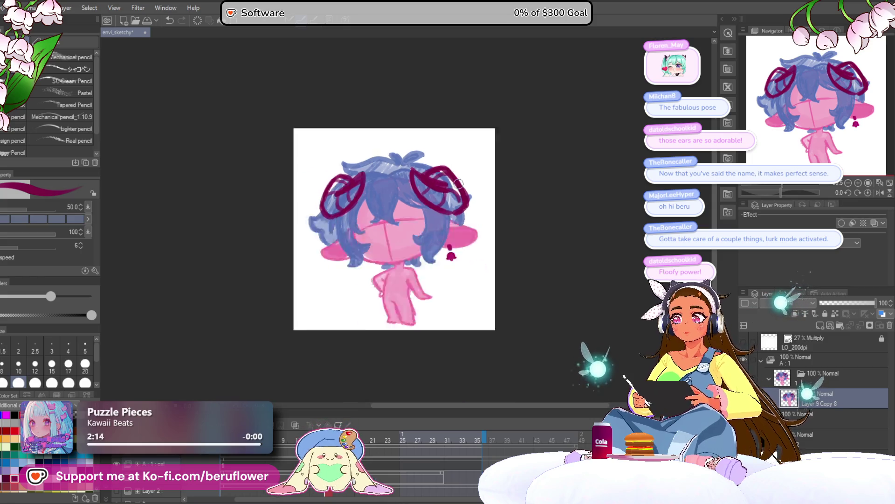
pyautogui.scroll(6, 458, 183)
pyautogui.moveTo(458, 183); pyautogui.dragTo(463, 159)
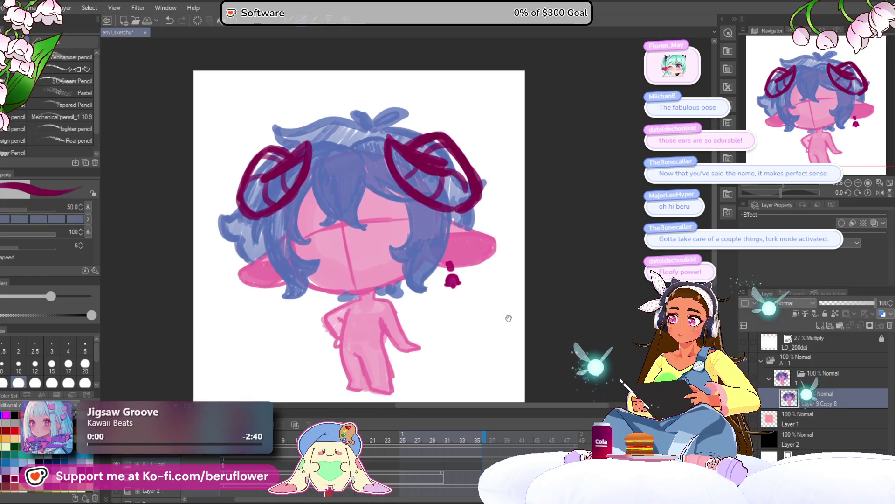
# Step: With Liquify on a horizontally flipped canvas, push the legs and lower body into shape
pyautogui.press('j')
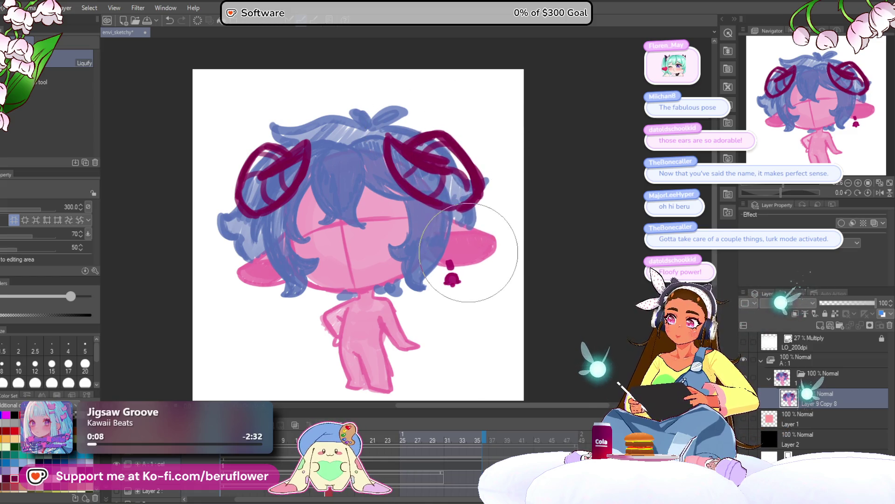
pyautogui.scroll(-1, 549, 306)
pyautogui.click(879, 192)
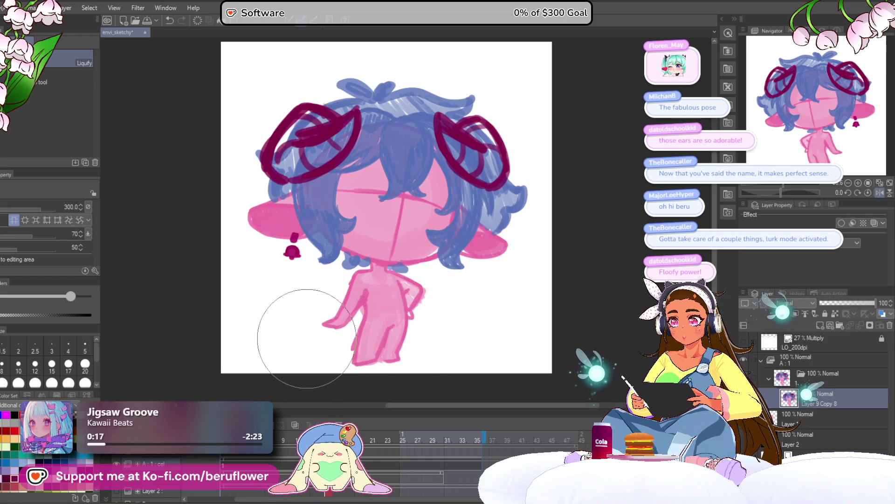
pyautogui.moveTo(451, 305); pyautogui.dragTo(446, 301)
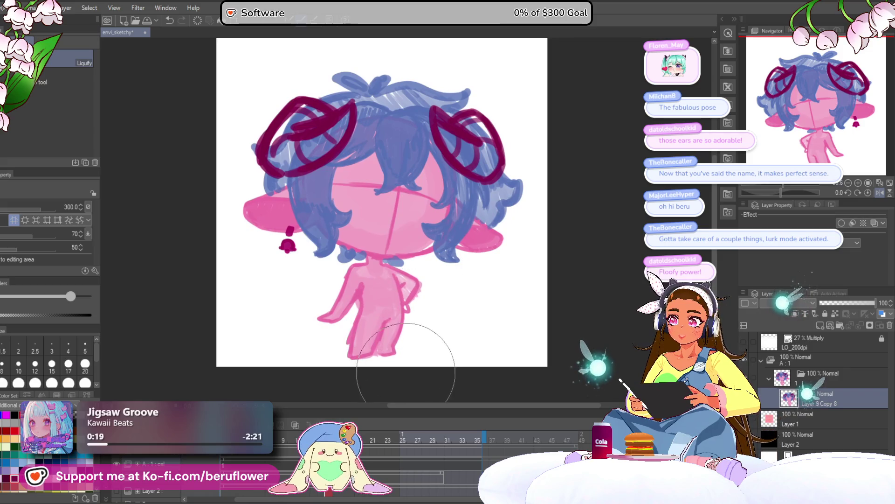
pyautogui.moveTo(420, 387)
pyautogui.mouseDown()
pyautogui.moveTo(400, 356)
pyautogui.moveTo(396, 365)
pyautogui.moveTo(395, 350)
pyautogui.moveTo(450, 310)
pyautogui.moveTo(437, 302)
pyautogui.mouseUp()
# Step: Revert the ear reshaping, set the Liquify brush to 400 and flip the canvas back
pyautogui.moveTo(480, 260)
pyautogui.mouseDown()
pyautogui.moveTo(490, 260)
pyautogui.moveTo(480, 261)
pyautogui.moveTo(479, 250)
pyautogui.mouseUp()
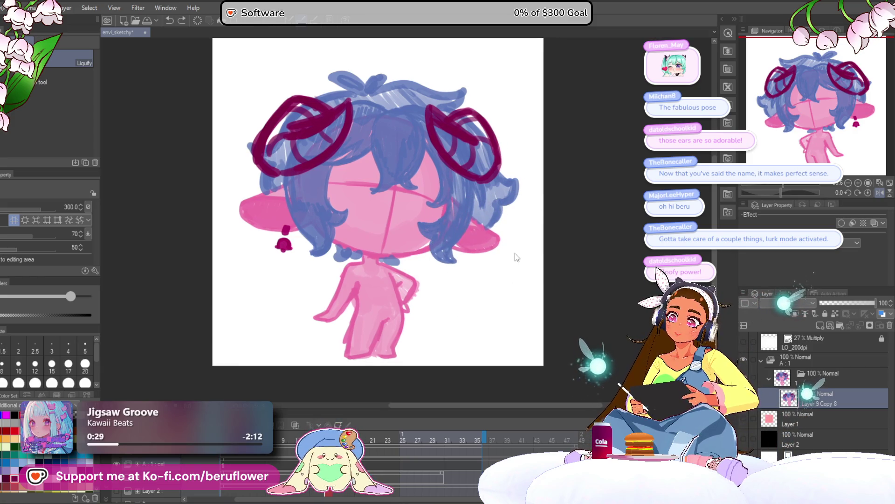
pyautogui.hotkey('ctrl', 'z')
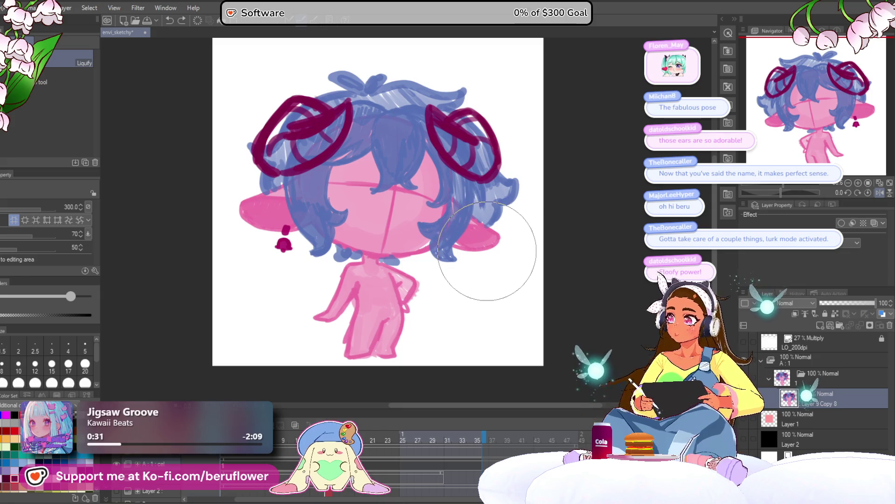
pyautogui.press(']')
pyautogui.press(']')
pyautogui.press('[')
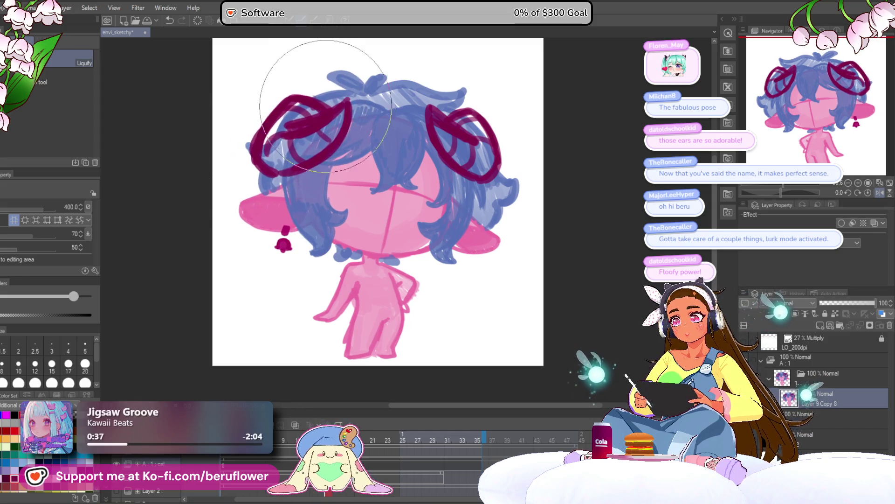
pyautogui.moveTo(543, 257); pyautogui.dragTo(496, 276)
pyautogui.click(879, 192)
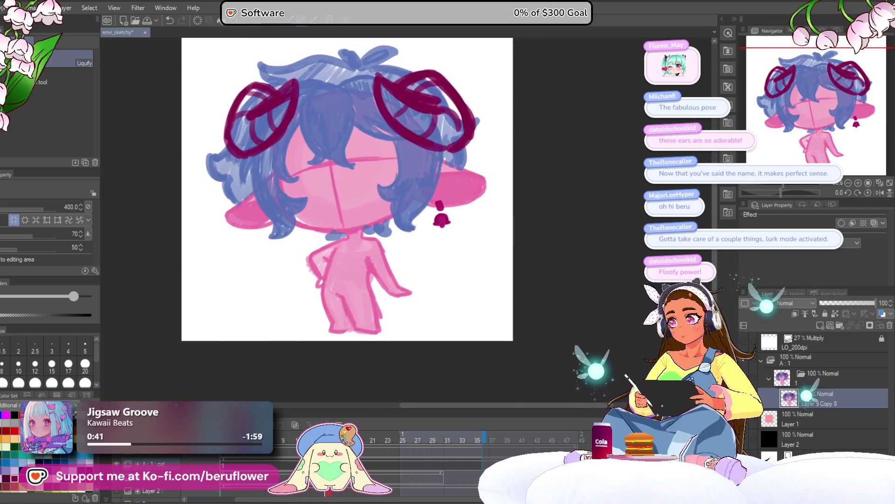
# Step: Lasso the outstretched arm, rotate it slightly closer to the body, apply it and deselect
pyautogui.press('m')
pyautogui.moveTo(376, 238)
pyautogui.mouseDown()
pyautogui.moveTo(363, 245)
pyautogui.moveTo(368, 261)
pyautogui.moveTo(385, 235)
pyautogui.mouseUp()
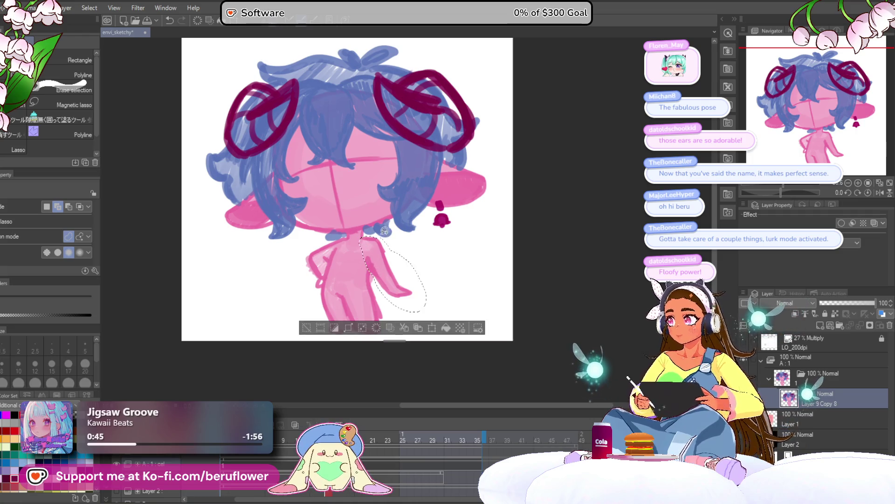
pyautogui.moveTo(489, 254)
pyautogui.mouseDown()
pyautogui.moveTo(481, 254)
pyautogui.moveTo(480, 271)
pyautogui.mouseUp()
pyautogui.hotkey('ctrl', 't')
pyautogui.moveTo(393, 297); pyautogui.dragTo(390, 302)
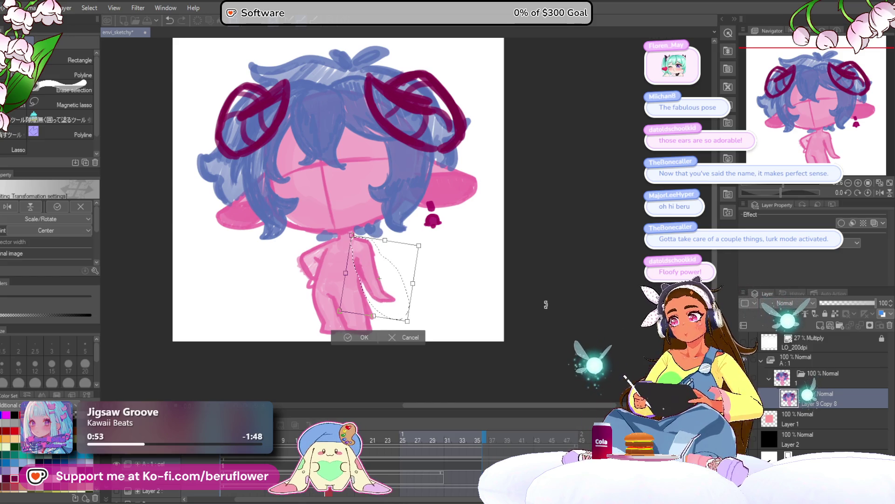
pyautogui.press('Return')
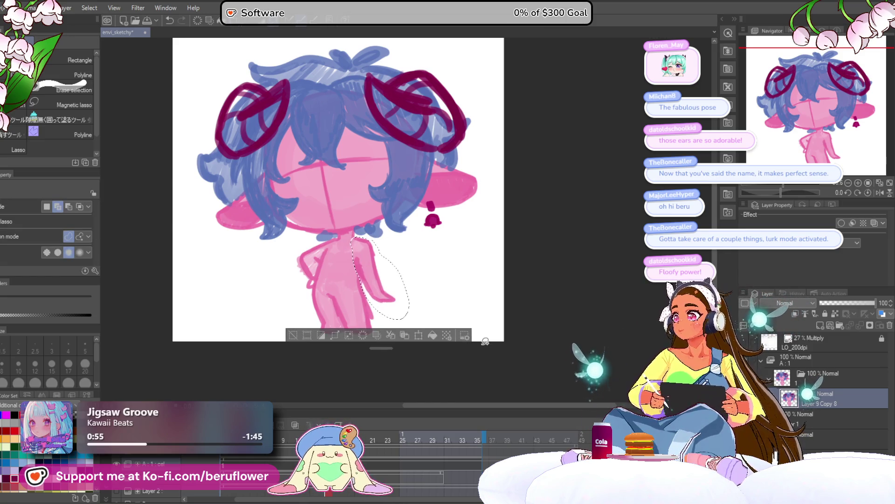
pyautogui.hotkey('ctrl', 'd')
pyautogui.moveTo(503, 354)
pyautogui.mouseDown()
pyautogui.moveTo(506, 310)
pyautogui.moveTo(495, 344)
pyautogui.mouseUp()
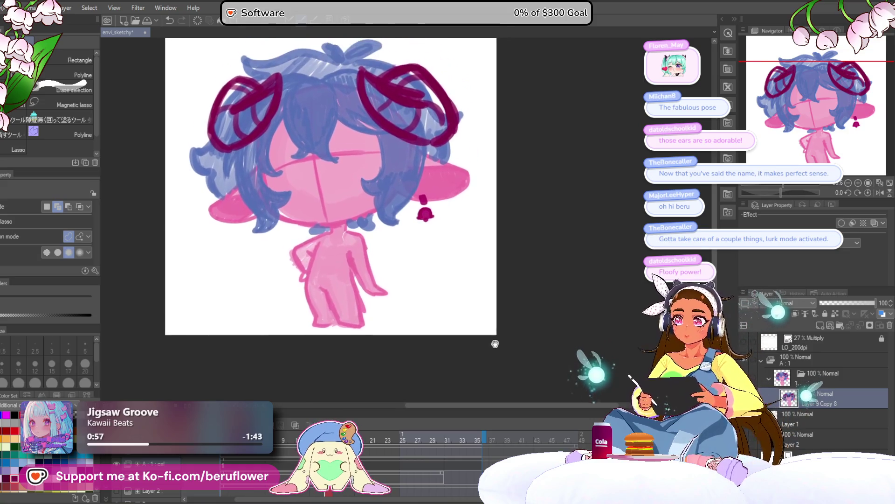
# Step: With the pencil in pink at size 15, draw darker strokes over the hand and down the arm
pyautogui.press('p')
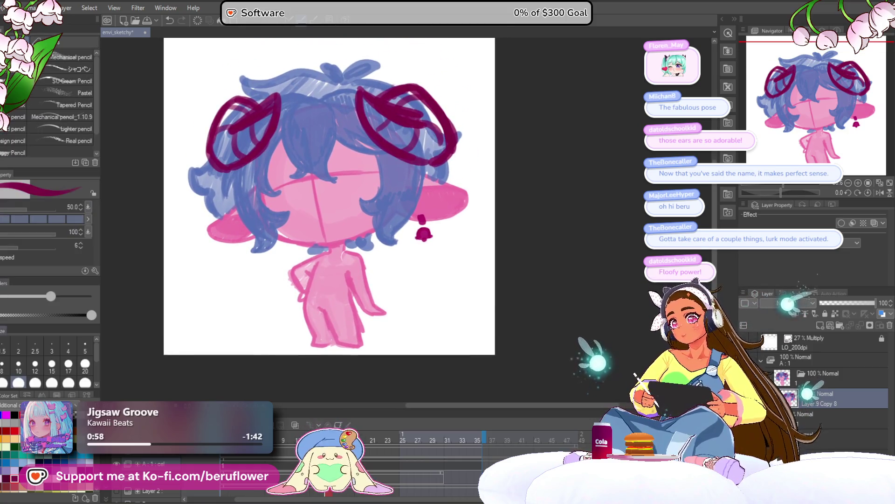
pyautogui.press('x')
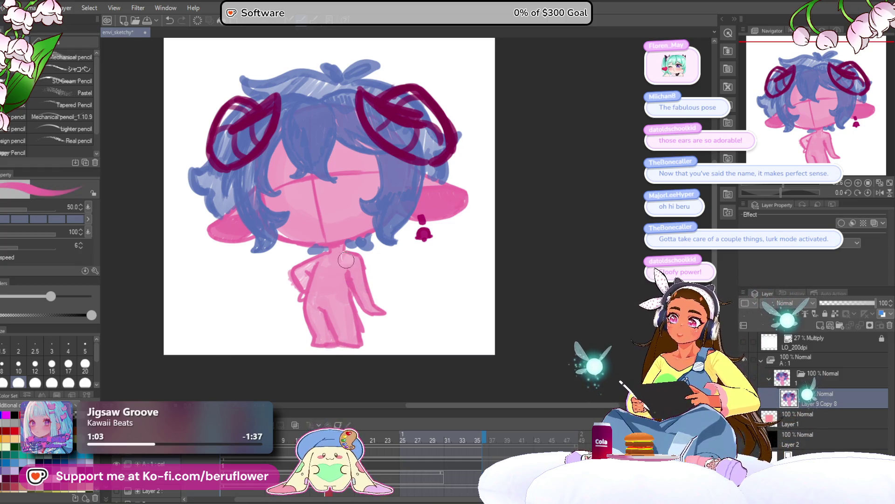
pyautogui.moveTo(359, 293); pyautogui.dragTo(351, 271)
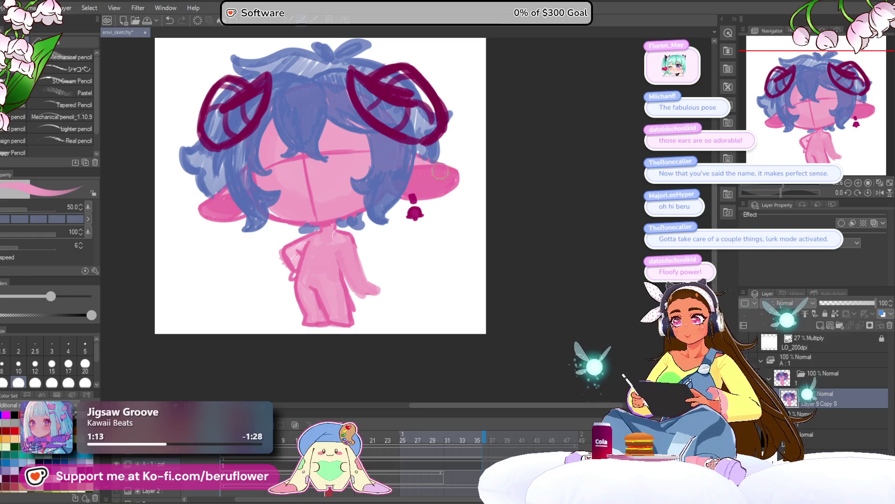
pyautogui.press('[')
pyautogui.press('[')
pyautogui.press('[')
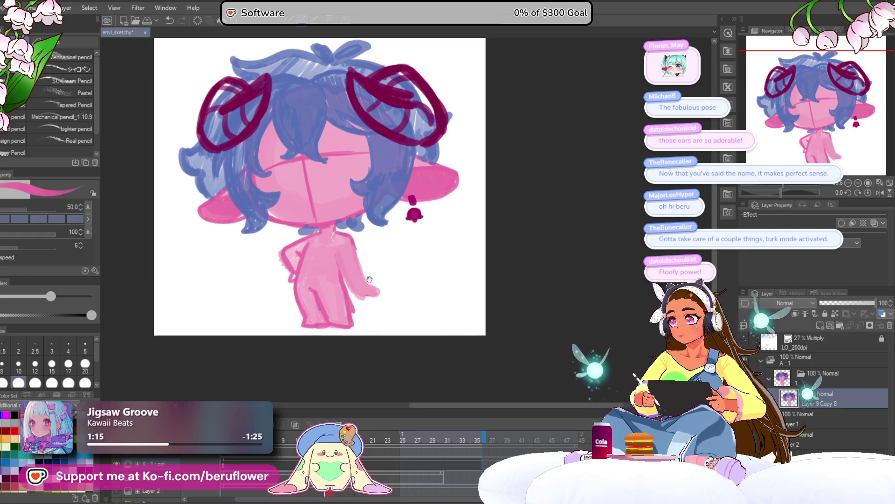
pyautogui.moveTo(359, 269); pyautogui.dragTo(369, 270)
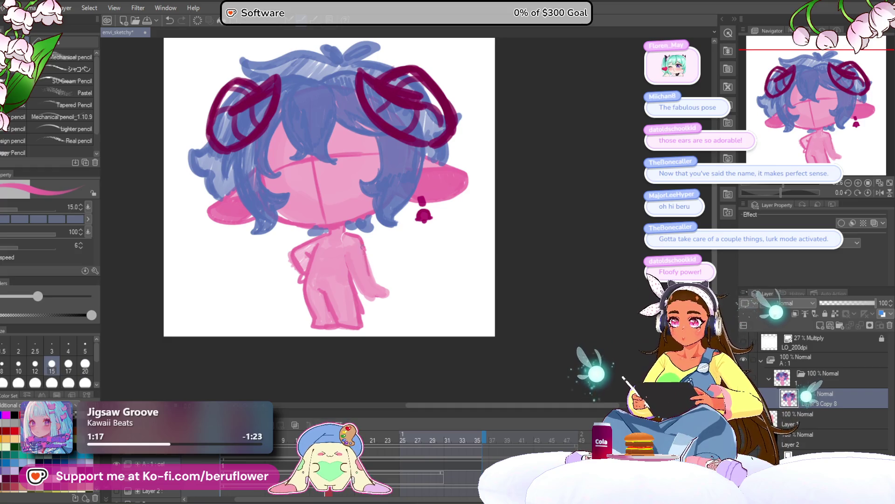
pyautogui.moveTo(373, 283); pyautogui.dragTo(381, 287)
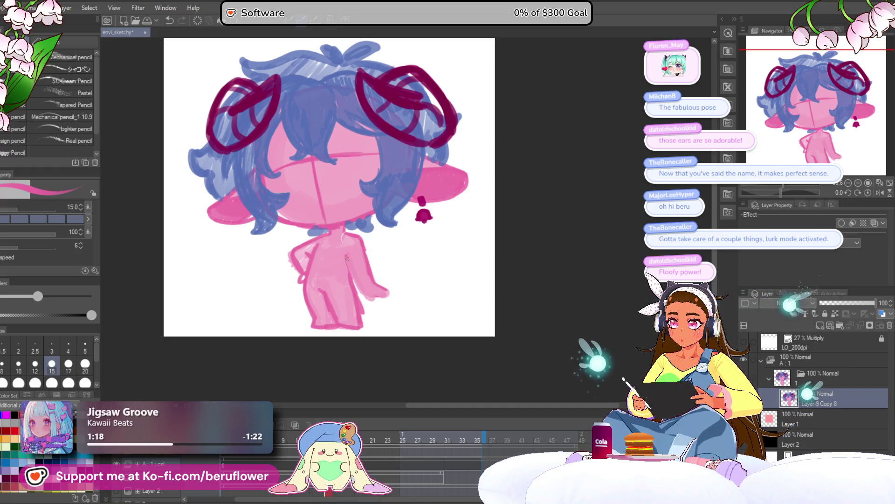
pyautogui.moveTo(347, 258); pyautogui.dragTo(360, 288)
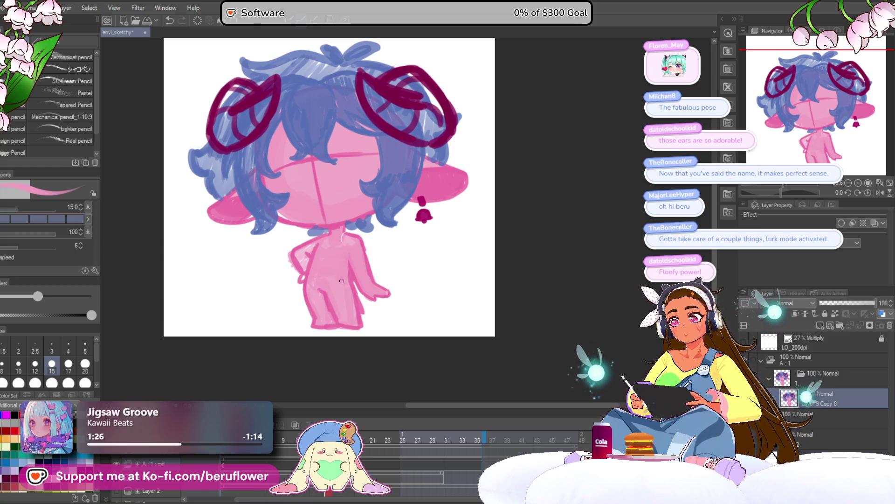
pyautogui.scroll(-2, 341, 280)
pyautogui.scroll(4, 342, 280)
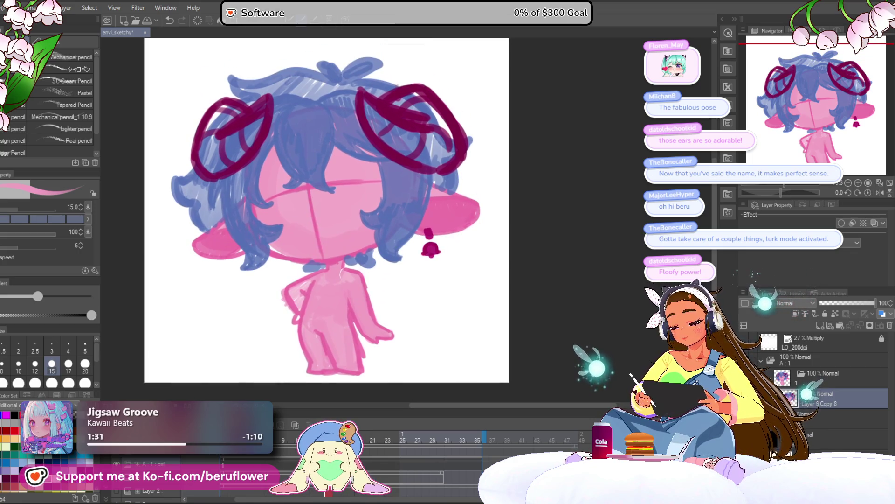
pyautogui.moveTo(371, 118); pyautogui.dragTo(362, 144)
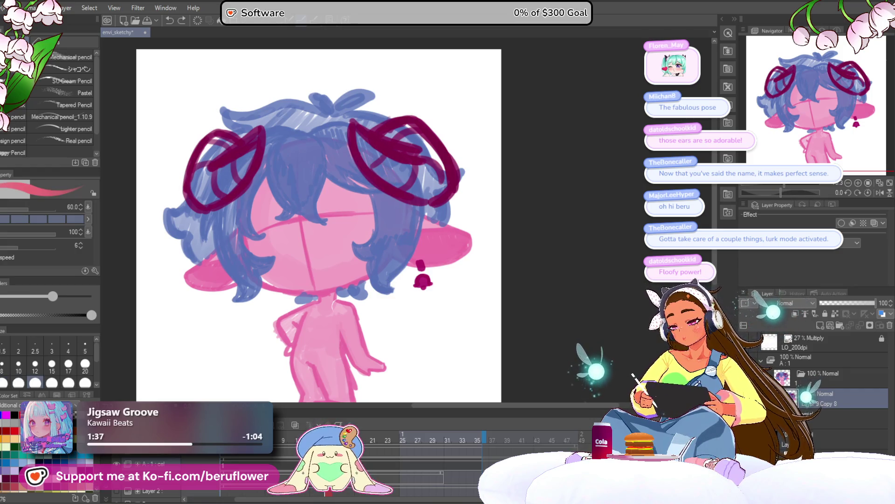
# Step: Fill the inside of the right horn loop with red-pink, including its top
pyautogui.press('x')
pyautogui.moveTo(357, 130)
pyautogui.mouseDown()
pyautogui.moveTo(364, 158)
pyautogui.moveTo(374, 154)
pyautogui.moveTo(394, 181)
pyautogui.mouseUp()
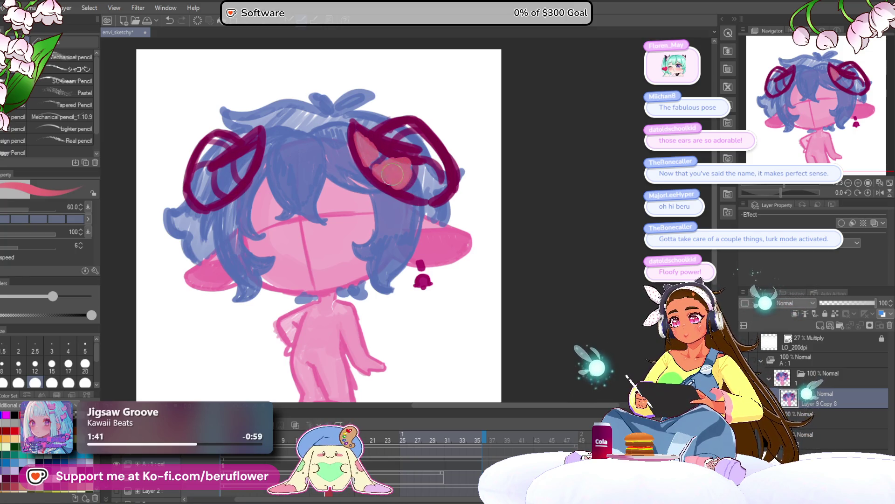
pyautogui.moveTo(416, 189)
pyautogui.mouseDown()
pyautogui.moveTo(434, 180)
pyautogui.moveTo(422, 191)
pyautogui.moveTo(417, 184)
pyautogui.mouseUp()
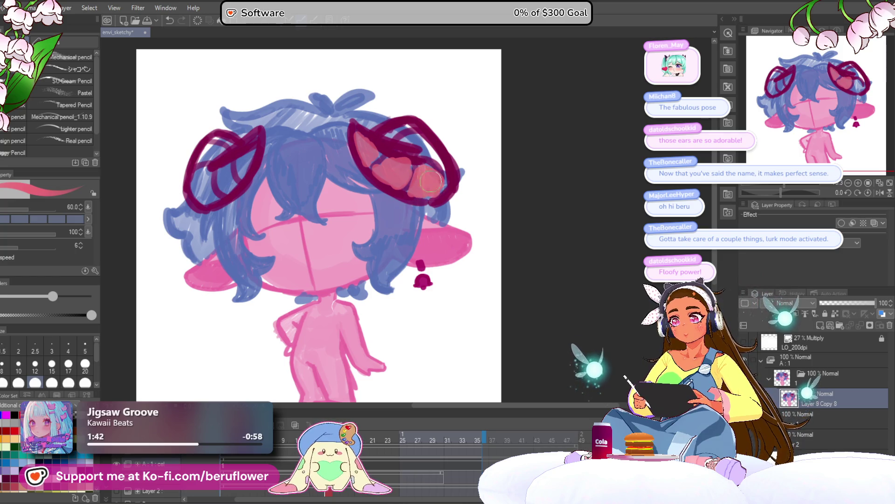
pyautogui.moveTo(407, 140); pyautogui.dragTo(433, 156)
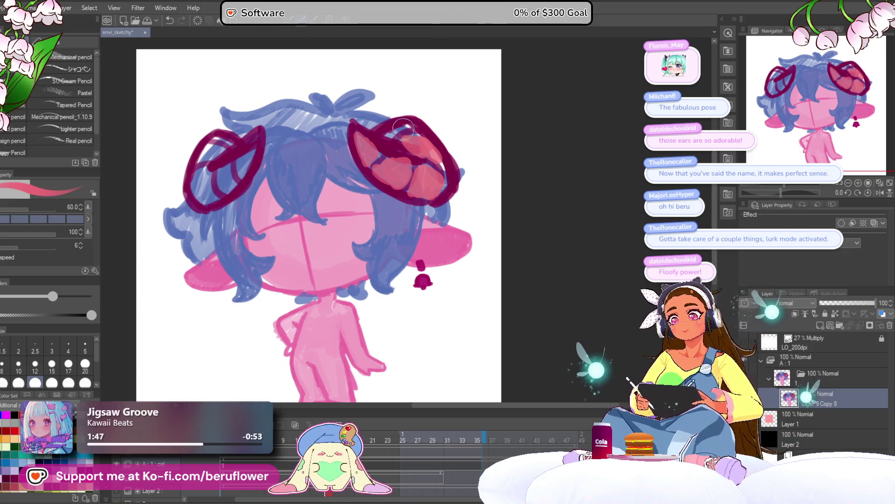
pyautogui.moveTo(391, 131)
pyautogui.mouseDown()
pyautogui.moveTo(405, 127)
pyautogui.moveTo(396, 136)
pyautogui.mouseUp()
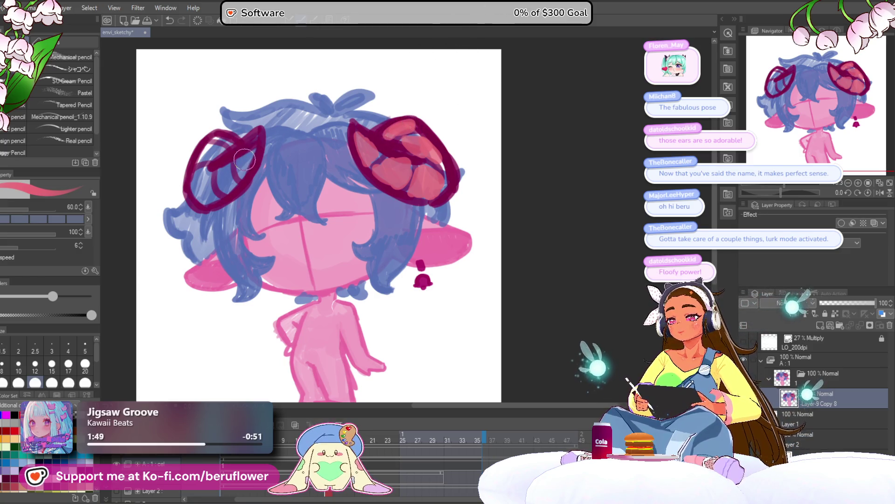
# Step: Fill the left horn with red-pink up to its upper tip and recentre the character
pyautogui.moveTo(239, 157)
pyautogui.mouseDown()
pyautogui.moveTo(243, 164)
pyautogui.moveTo(225, 183)
pyautogui.moveTo(205, 191)
pyautogui.mouseUp()
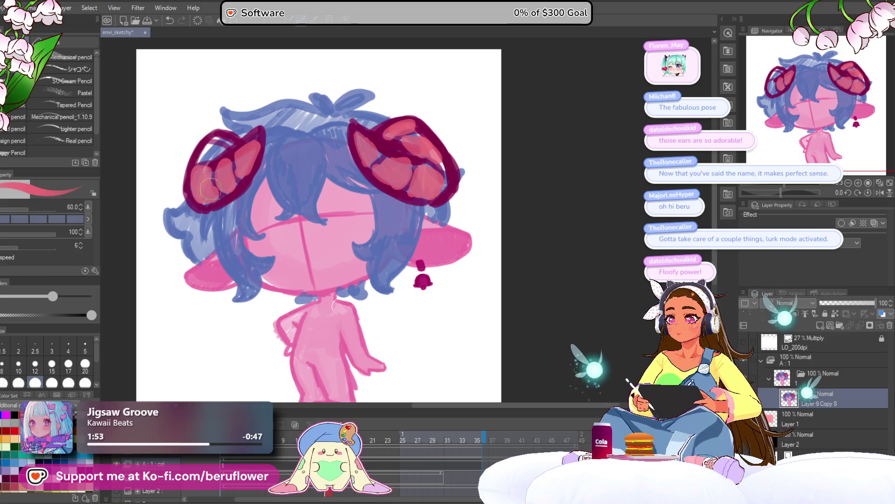
pyautogui.moveTo(204, 157)
pyautogui.mouseDown()
pyautogui.moveTo(221, 135)
pyautogui.moveTo(228, 140)
pyautogui.mouseUp()
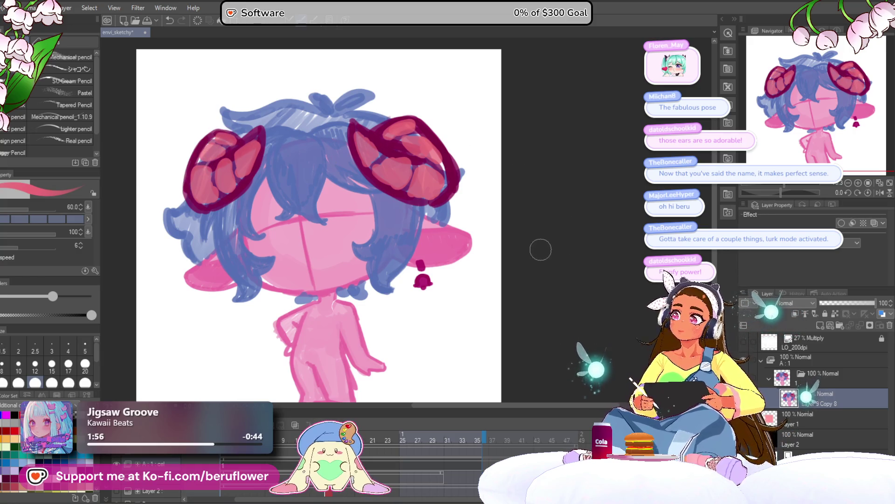
pyautogui.moveTo(436, 362)
pyautogui.mouseDown()
pyautogui.moveTo(420, 300)
pyautogui.moveTo(445, 350)
pyautogui.mouseUp()
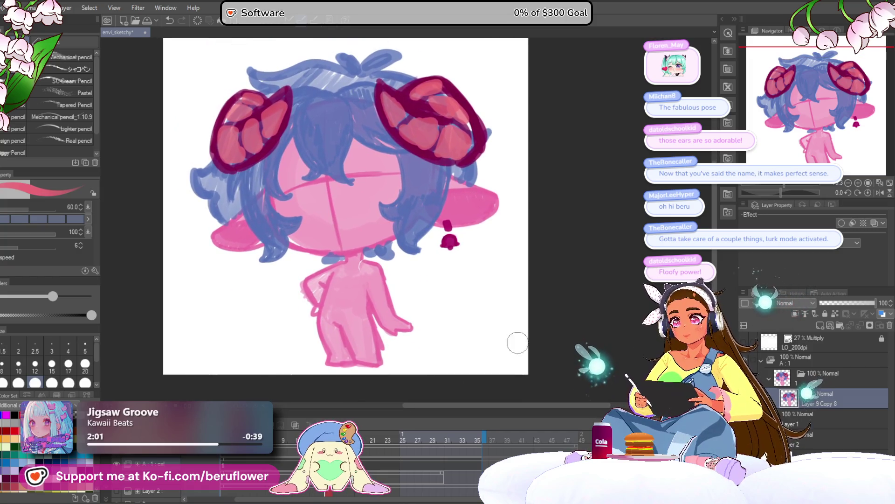
pyautogui.moveTo(504, 352); pyautogui.dragTo(502, 345)
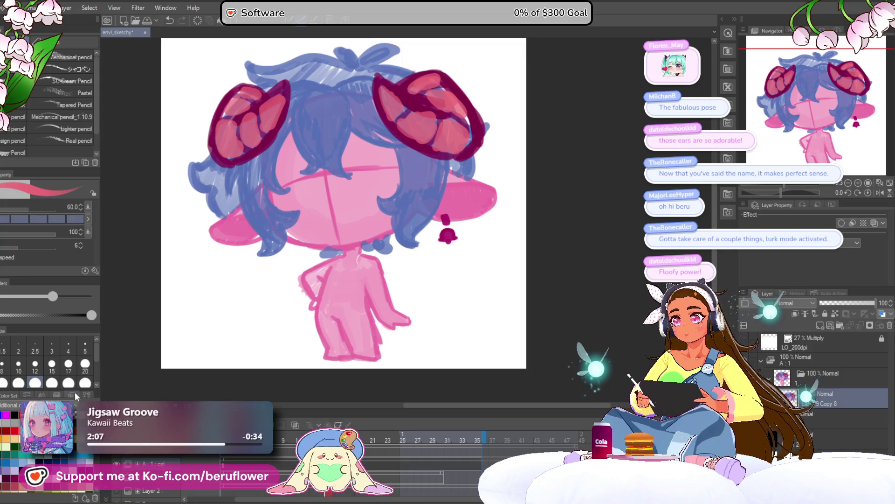
pyautogui.press('x')
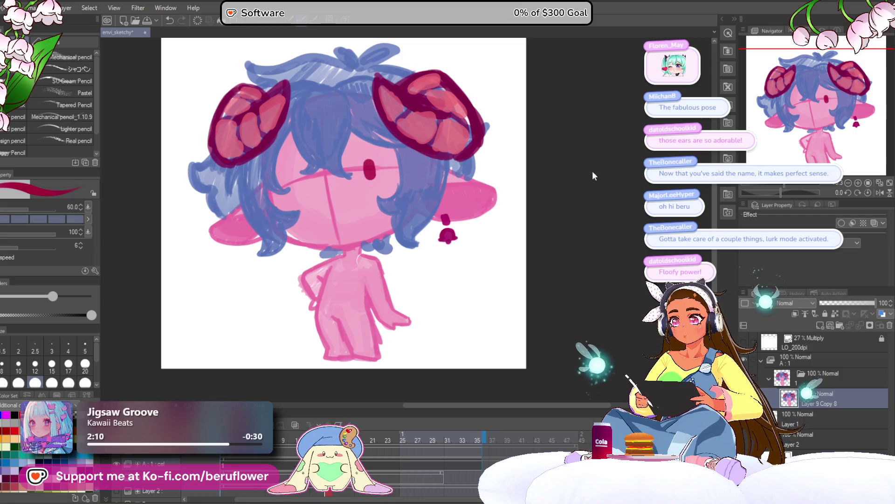
# Step: Add a new layer for the eyes and sketch a first oval eye, then discard it
pyautogui.click(819, 325)
pyautogui.moveTo(392, 183)
pyautogui.mouseDown()
pyautogui.moveTo(369, 190)
pyautogui.moveTo(348, 182)
pyautogui.mouseUp()
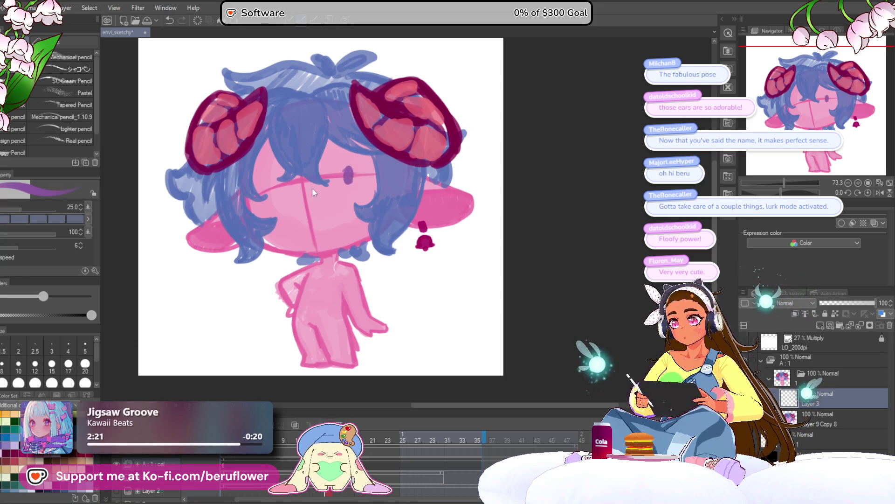
pyautogui.moveTo(349, 168); pyautogui.dragTo(349, 182)
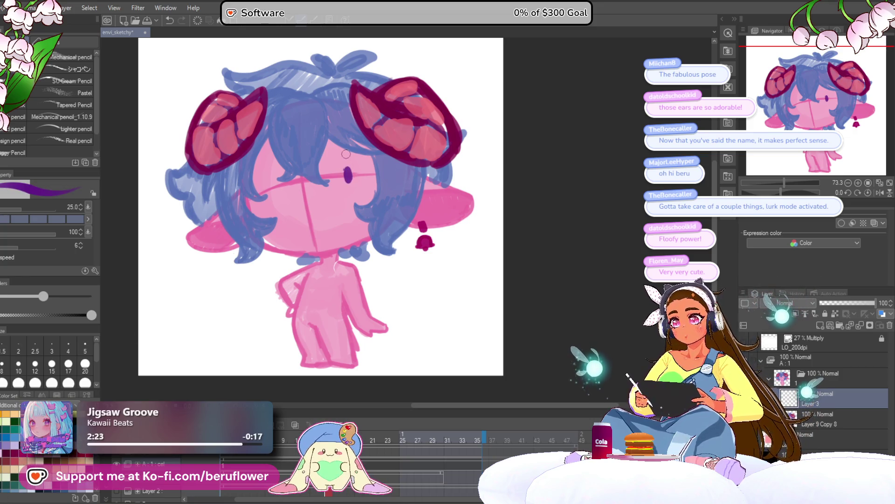
pyautogui.scroll(2, 351, 159)
pyautogui.scroll(-2, 346, 154)
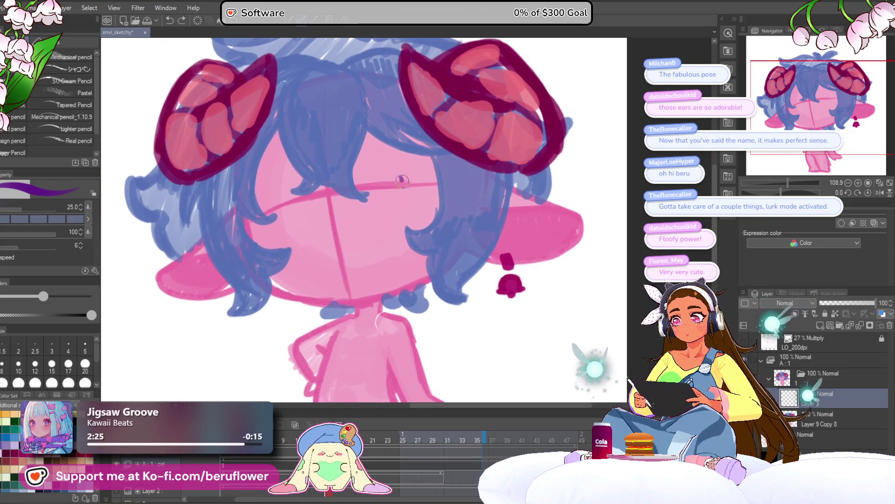
pyautogui.hotkey('ctrl', 'z')
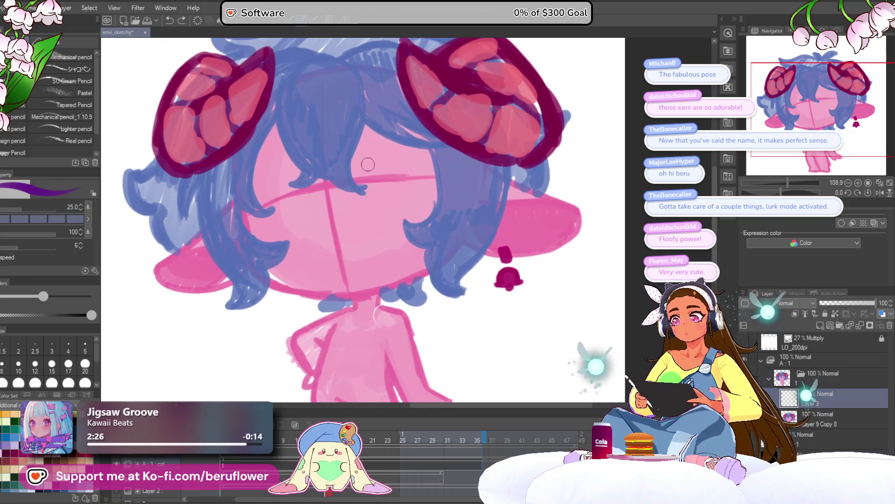
# Step: Draw a thick closed-eye line with a lower outline, trying and discarding pupil curves
pyautogui.moveTo(424, 153)
pyautogui.mouseDown()
pyautogui.moveTo(353, 173)
pyautogui.moveTo(452, 155)
pyautogui.moveTo(352, 170)
pyautogui.mouseUp()
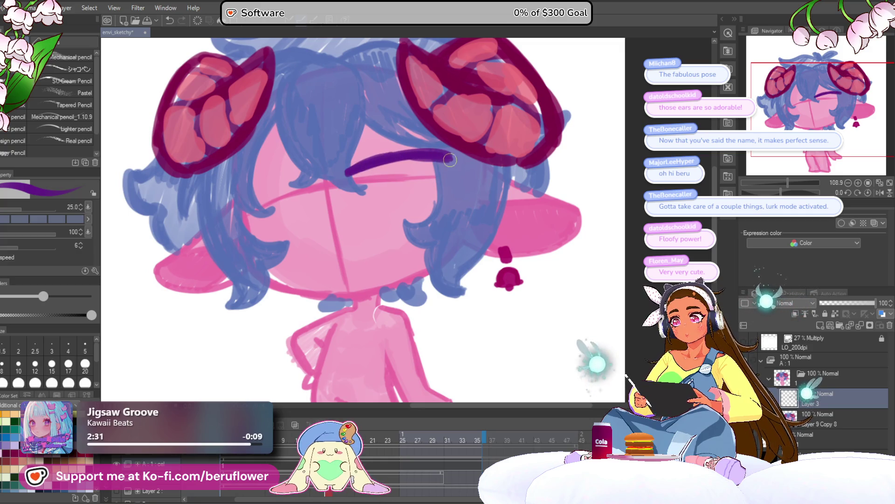
pyautogui.moveTo(451, 156)
pyautogui.mouseDown()
pyautogui.moveTo(453, 176)
pyautogui.moveTo(412, 212)
pyautogui.moveTo(370, 208)
pyautogui.mouseUp()
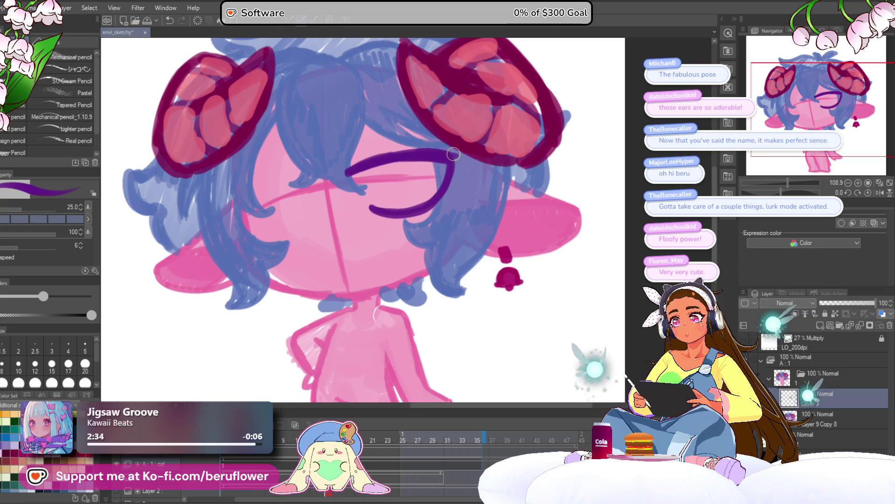
pyautogui.moveTo(450, 154)
pyautogui.mouseDown()
pyautogui.moveTo(422, 208)
pyautogui.moveTo(369, 209)
pyautogui.mouseUp()
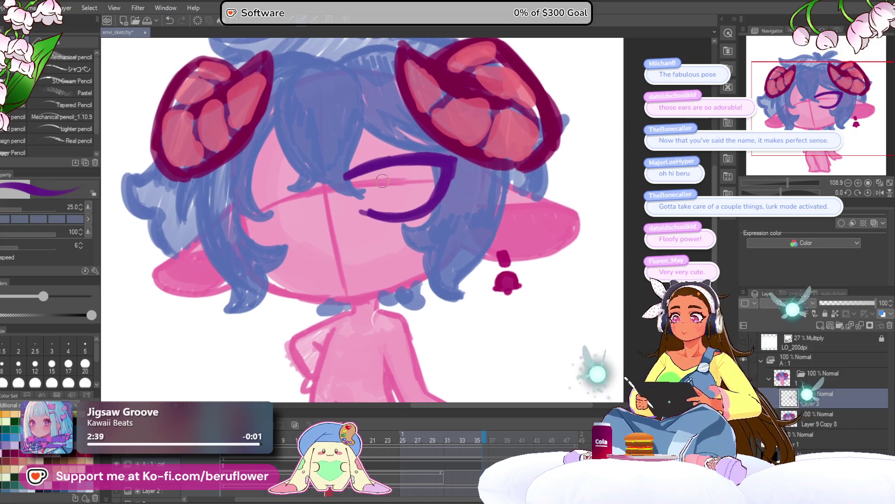
pyautogui.moveTo(378, 165); pyautogui.dragTo(397, 203)
pyautogui.moveTo(413, 160)
pyautogui.mouseDown()
pyautogui.moveTo(401, 208)
pyautogui.moveTo(373, 184)
pyautogui.moveTo(418, 178)
pyautogui.mouseUp()
pyautogui.hotkey('ctrl', 'z')
pyautogui.hotkey('ctrl', 'z')
pyautogui.hotkey('ctrl', 'z')
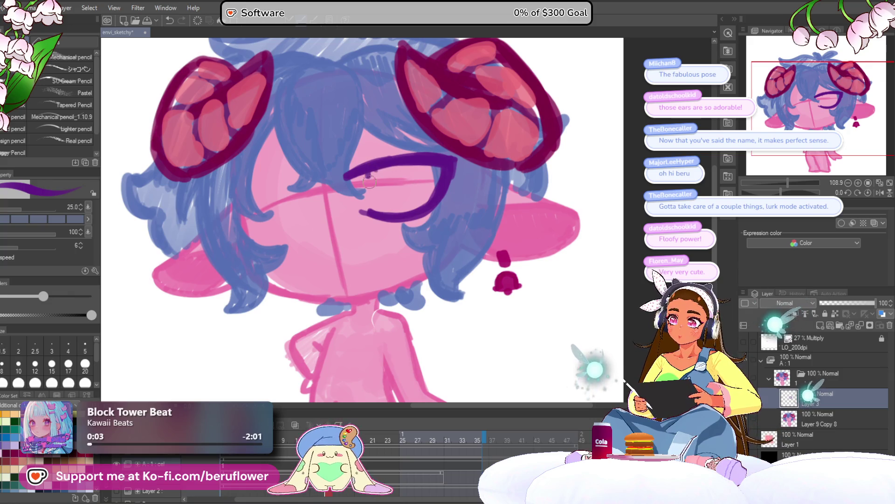
pyautogui.moveTo(369, 180); pyautogui.dragTo(406, 174)
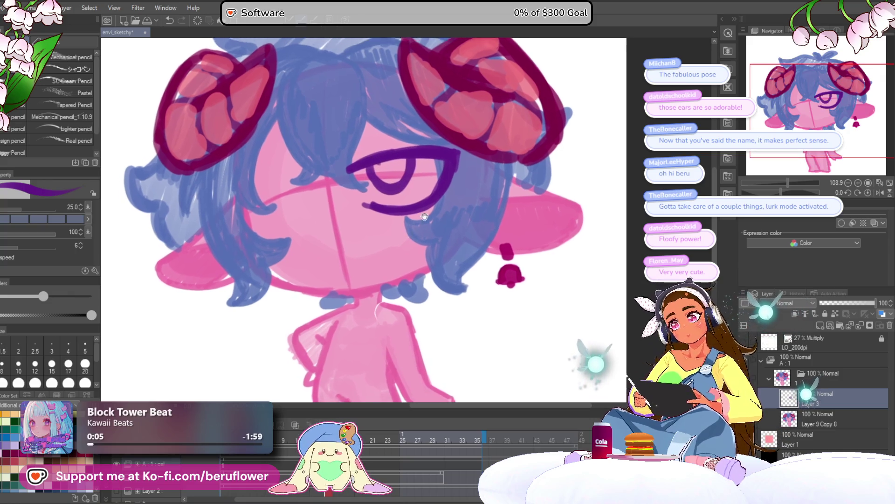
pyautogui.hotkey('ctrl', 'z')
# Step: Erase the old eye lines and redraw a darker closed-eye curve with lower outline
pyautogui.moveTo(426, 214)
pyautogui.mouseDown()
pyautogui.moveTo(455, 173)
pyautogui.moveTo(396, 212)
pyautogui.moveTo(373, 154)
pyautogui.moveTo(419, 191)
pyautogui.mouseUp()
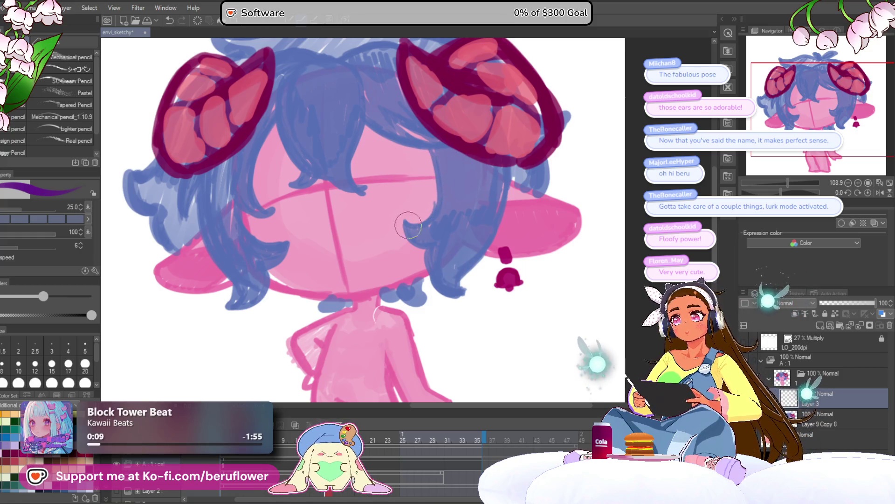
pyautogui.moveTo(351, 173); pyautogui.dragTo(434, 153)
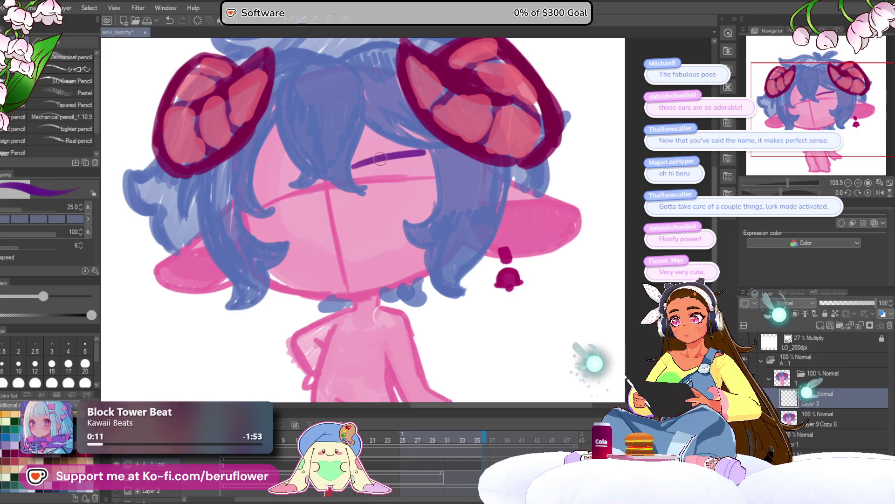
pyautogui.moveTo(348, 170)
pyautogui.mouseDown()
pyautogui.moveTo(403, 154)
pyautogui.moveTo(445, 159)
pyautogui.mouseUp()
pyautogui.moveTo(350, 176); pyautogui.dragTo(446, 159)
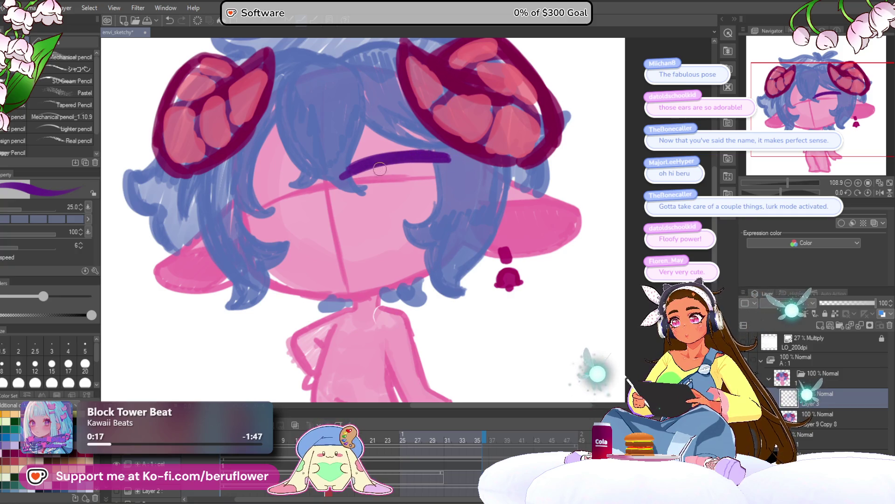
pyautogui.moveTo(379, 168)
pyautogui.mouseDown()
pyautogui.moveTo(410, 191)
pyautogui.moveTo(401, 159)
pyautogui.moveTo(371, 171)
pyautogui.moveTo(428, 196)
pyautogui.mouseUp()
pyautogui.hotkey('ctrl', 'z')
pyautogui.moveTo(451, 161)
pyautogui.mouseDown()
pyautogui.moveTo(422, 214)
pyautogui.moveTo(374, 217)
pyautogui.mouseUp()
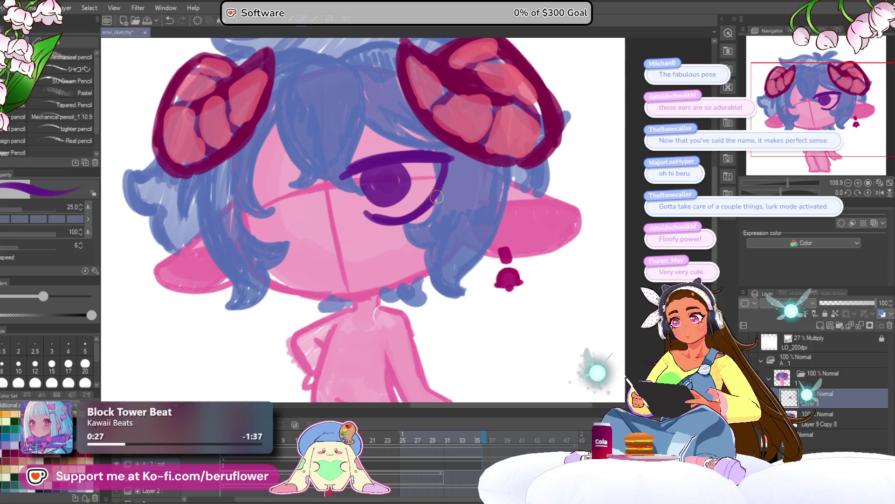
pyautogui.scroll(-6, 445, 160)
pyautogui.scroll(3, 416, 180)
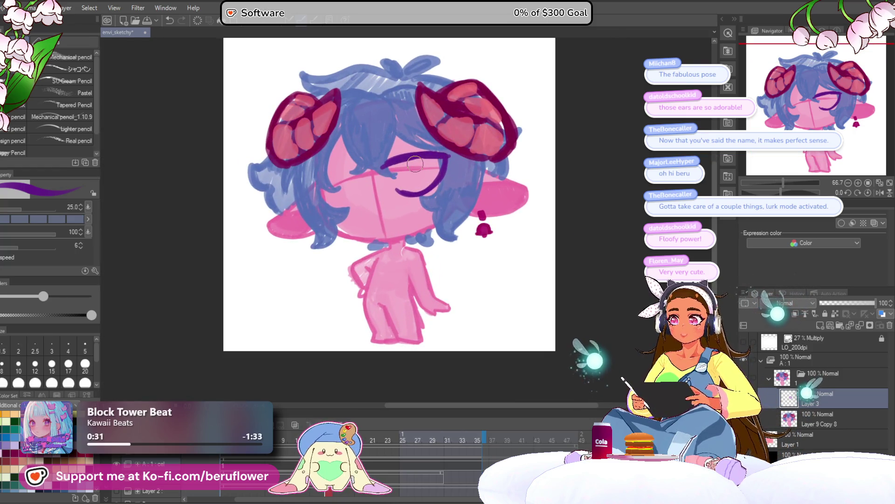
pyautogui.scroll(4, 415, 163)
# Step: Paint the iris and pupil with a highlight and clean up the curves under the eye
pyautogui.moveTo(409, 158)
pyautogui.mouseDown()
pyautogui.moveTo(420, 191)
pyautogui.moveTo(397, 196)
pyautogui.moveTo(438, 182)
pyautogui.moveTo(443, 168)
pyautogui.moveTo(410, 152)
pyautogui.moveTo(420, 176)
pyautogui.moveTo(390, 166)
pyautogui.moveTo(422, 168)
pyautogui.mouseUp()
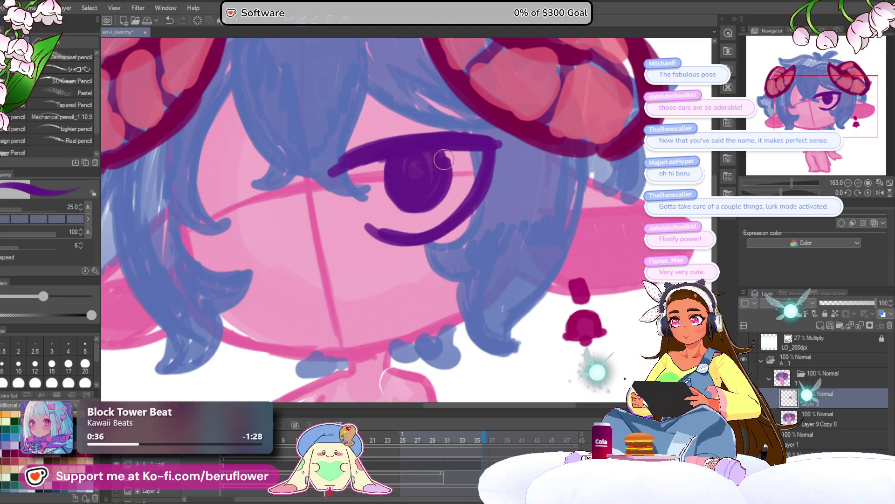
pyautogui.scroll(-5, 420, 171)
pyautogui.scroll(3, 420, 170)
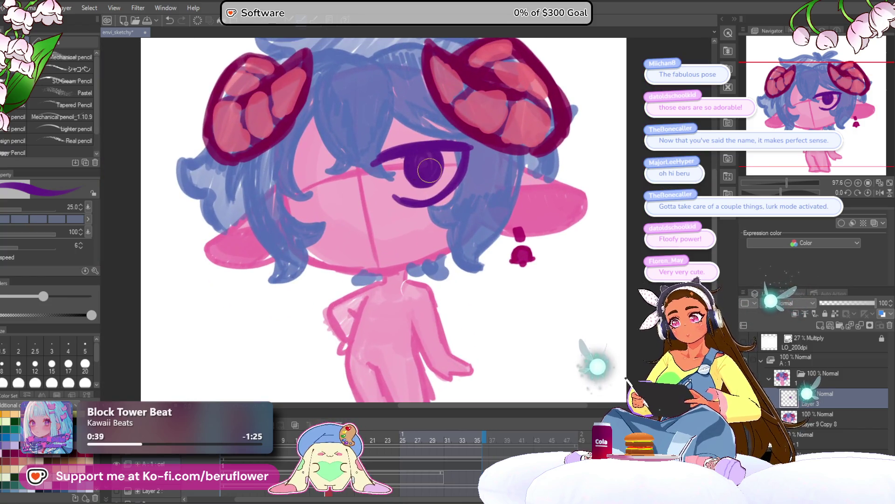
pyautogui.moveTo(485, 181); pyautogui.dragTo(484, 183)
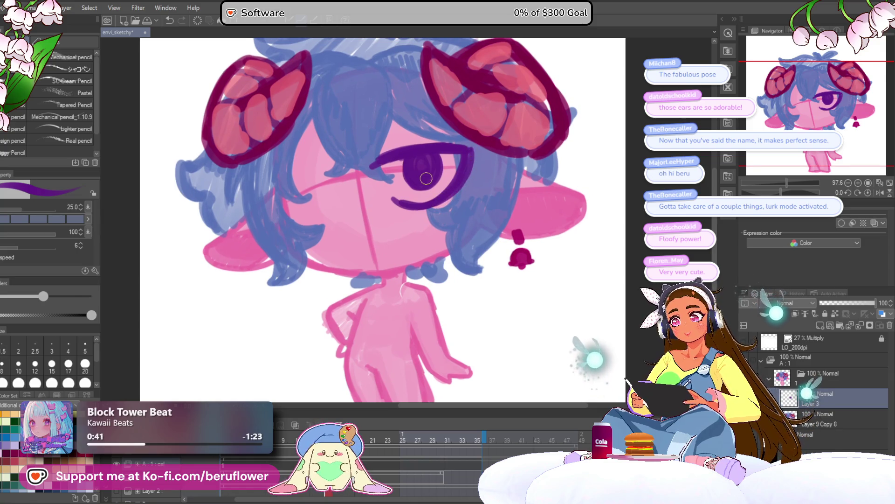
pyautogui.moveTo(469, 152)
pyautogui.mouseDown()
pyautogui.moveTo(432, 212)
pyautogui.moveTo(388, 201)
pyautogui.mouseUp()
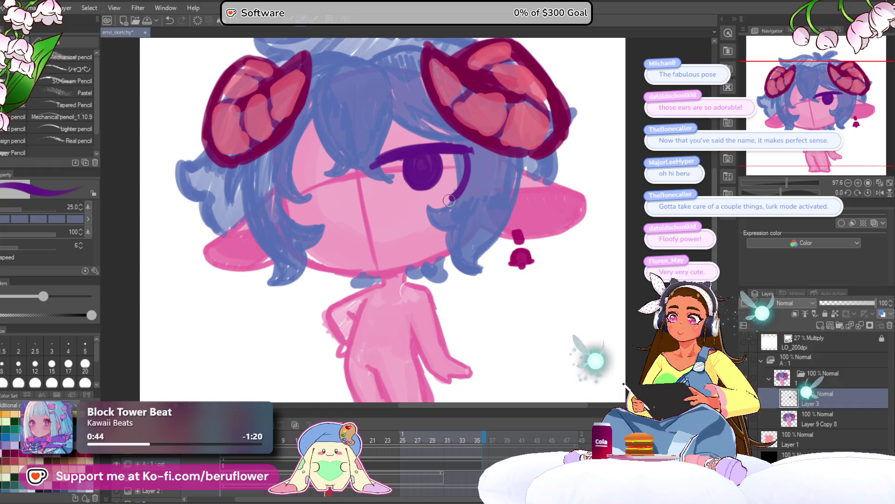
pyautogui.moveTo(449, 201)
pyautogui.mouseDown()
pyautogui.moveTo(396, 190)
pyautogui.moveTo(401, 210)
pyautogui.moveTo(445, 215)
pyautogui.moveTo(466, 149)
pyautogui.mouseUp()
pyautogui.hotkey('ctrl', 'z')
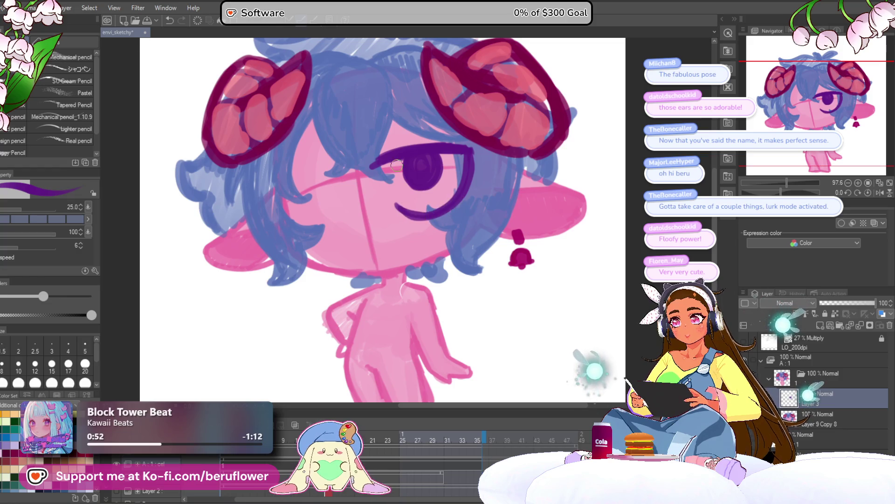
pyautogui.moveTo(448, 205); pyautogui.dragTo(426, 219)
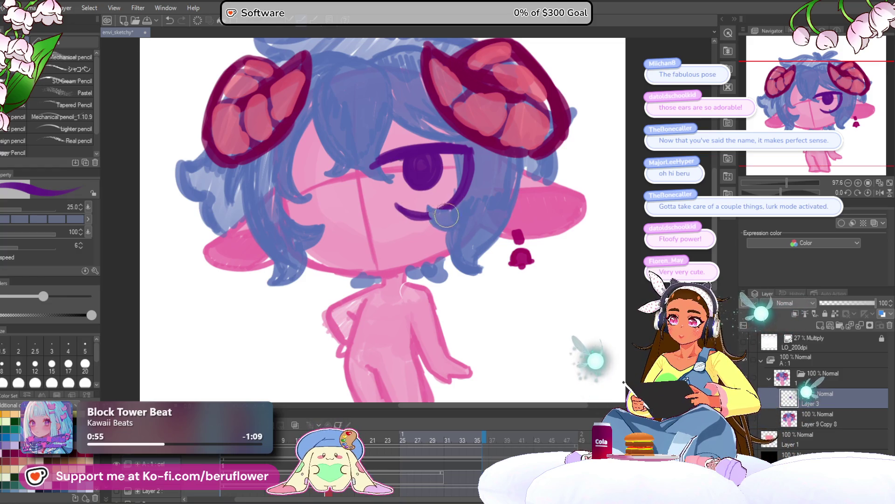
# Step: Soften the curve beside the eye and shade the hair above it darker blue
pyautogui.moveTo(521, 149); pyautogui.dragTo(391, 165)
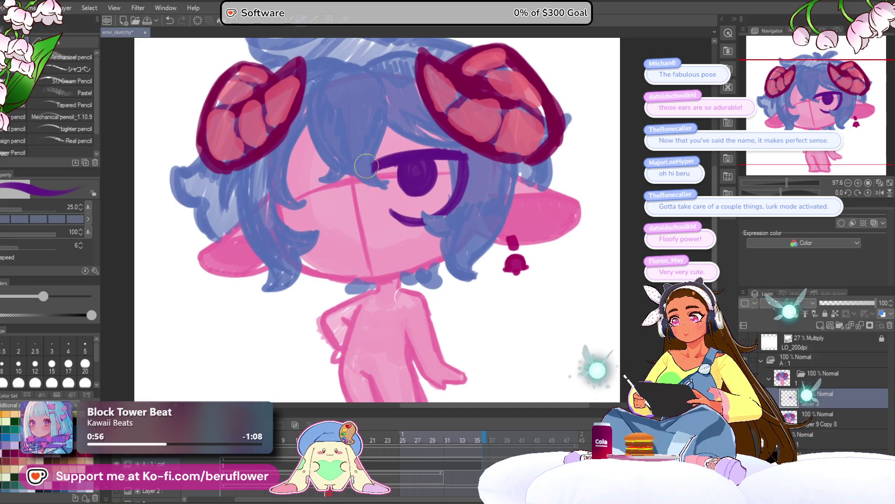
pyautogui.moveTo(421, 65); pyautogui.dragTo(413, 73)
pyautogui.moveTo(458, 149); pyautogui.dragTo(453, 190)
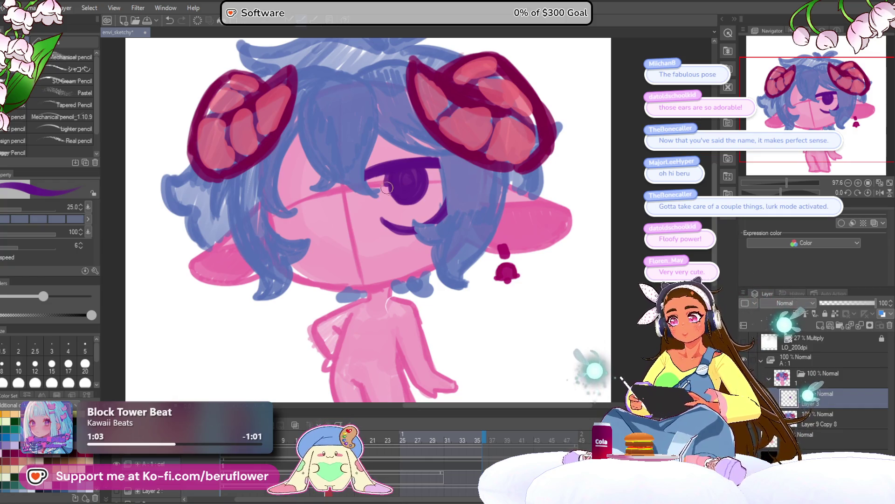
pyautogui.scroll(-5, 411, 192)
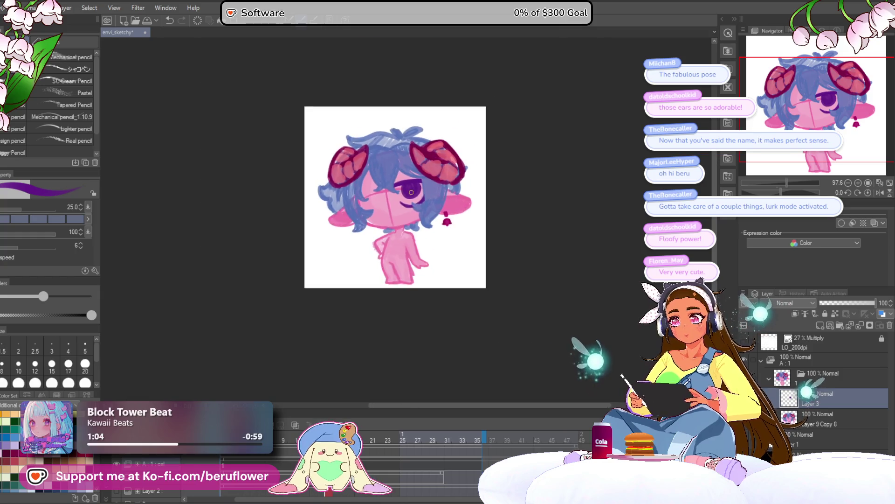
pyautogui.scroll(6, 411, 192)
pyautogui.moveTo(446, 220); pyautogui.dragTo(452, 229)
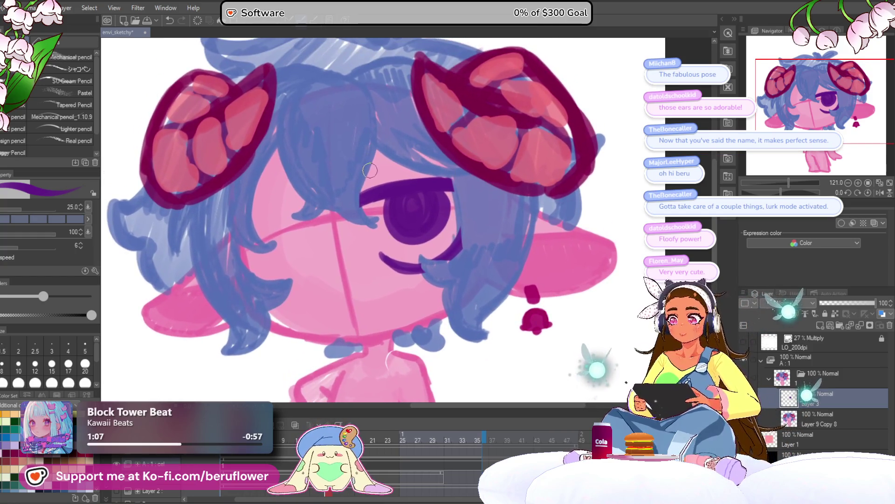
pyautogui.moveTo(361, 173); pyautogui.dragTo(417, 151)
# Step: Try a closed-lid stroke for the left eye, then undo the misplaced line
pyautogui.scroll(-5, 416, 152)
pyautogui.scroll(-2, 417, 152)
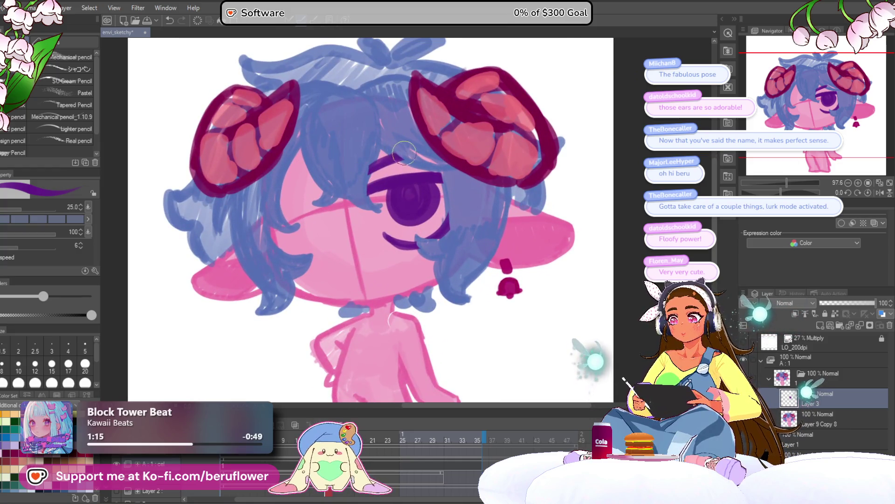
pyautogui.scroll(-1, 393, 128)
pyautogui.moveTo(376, 244); pyautogui.dragTo(390, 239)
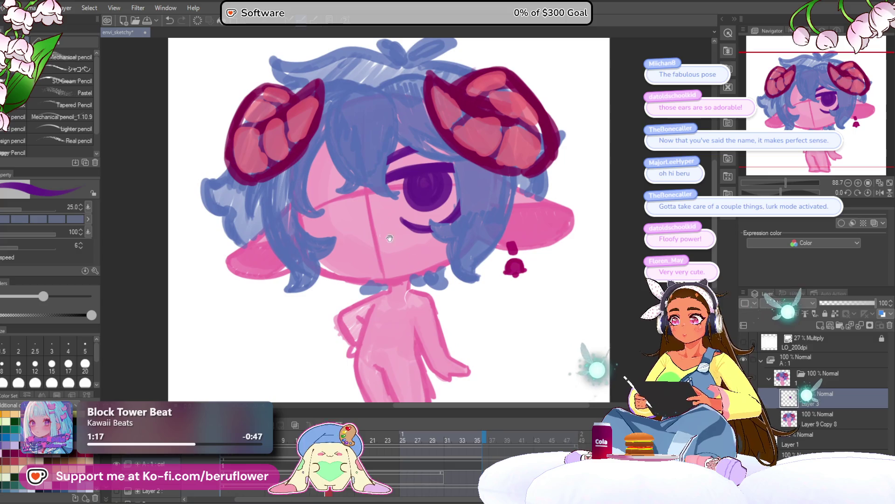
pyautogui.moveTo(301, 191)
pyautogui.mouseDown()
pyautogui.moveTo(359, 183)
pyautogui.moveTo(300, 189)
pyautogui.mouseUp()
pyautogui.hotkey('ctrl', 'z')
pyautogui.hotkey('ctrl', 'z')
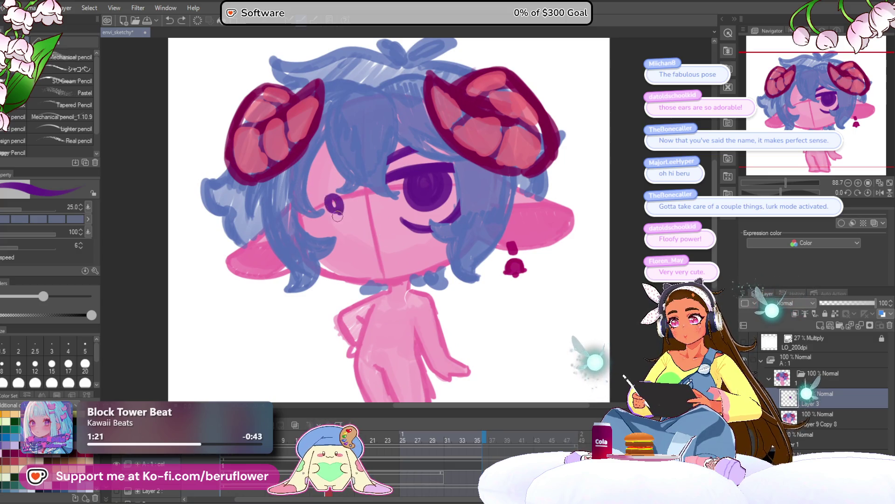
# Step: Draw the left eye's upper lid and darken its lower outline after a discarded pupil attempt
pyautogui.moveTo(338, 217); pyautogui.dragTo(341, 223)
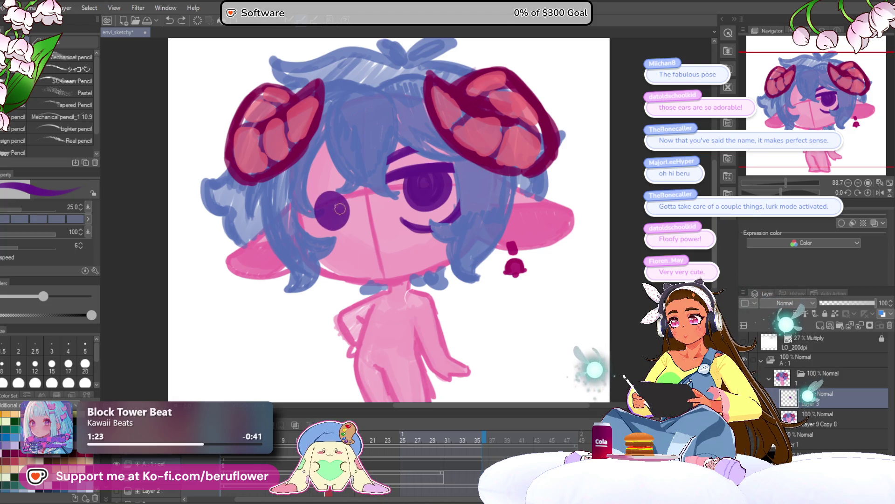
pyautogui.hotkey('ctrl', 'z')
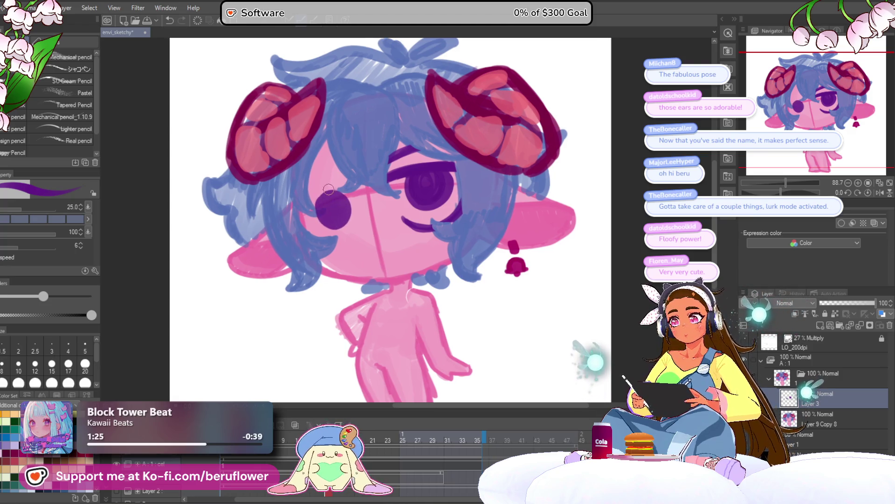
pyautogui.moveTo(354, 186); pyautogui.dragTo(313, 185)
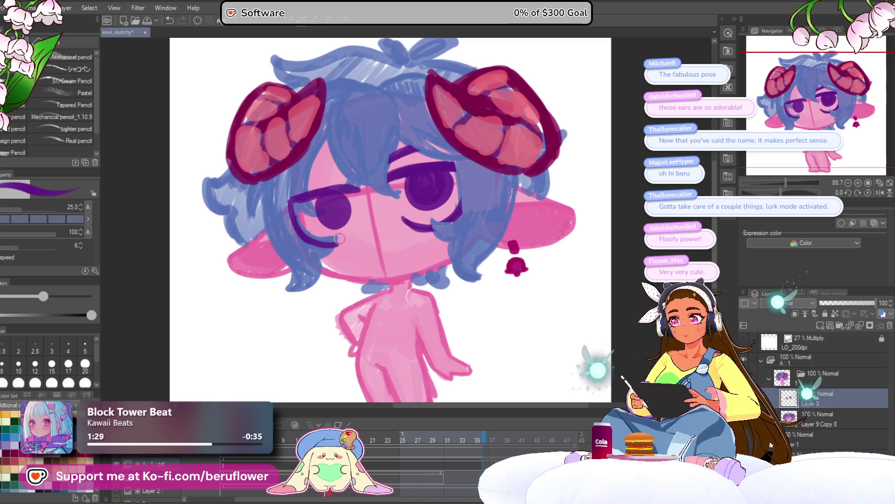
pyautogui.moveTo(339, 239)
pyautogui.mouseDown()
pyautogui.moveTo(359, 232)
pyautogui.moveTo(326, 243)
pyautogui.mouseUp()
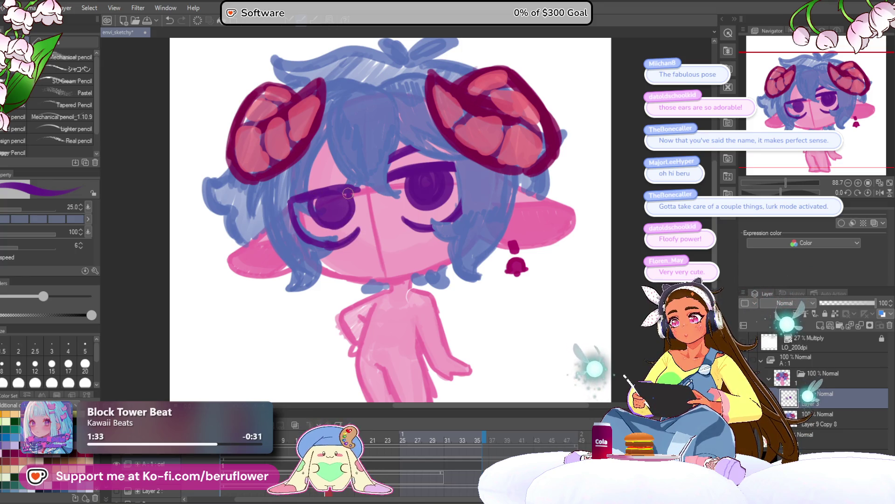
# Step: Add an eyebrow above the left eye
pyautogui.moveTo(439, 146); pyautogui.dragTo(445, 146)
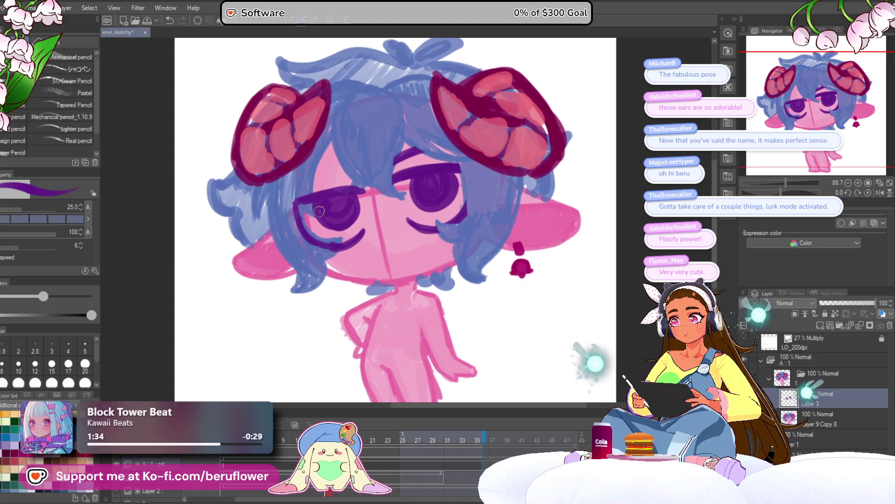
pyautogui.moveTo(359, 203); pyautogui.dragTo(361, 202)
pyautogui.moveTo(315, 177); pyautogui.dragTo(352, 173)
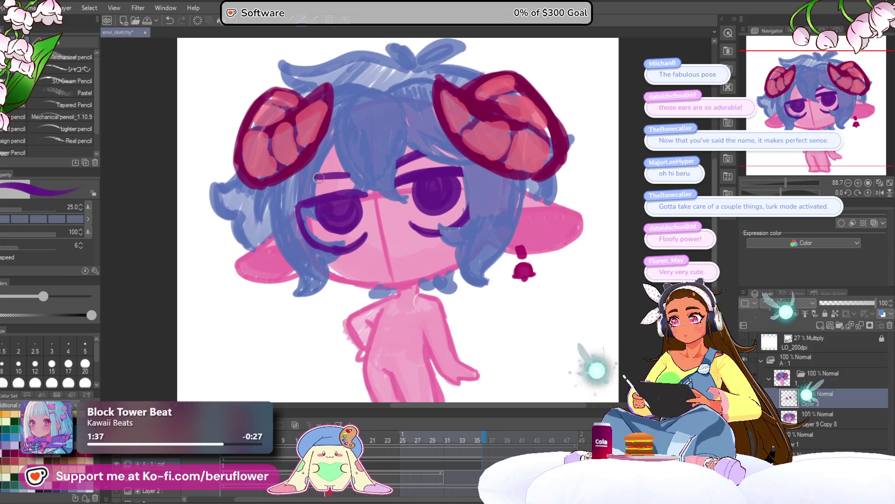
pyautogui.scroll(-4, 358, 173)
pyautogui.scroll(4, 357, 174)
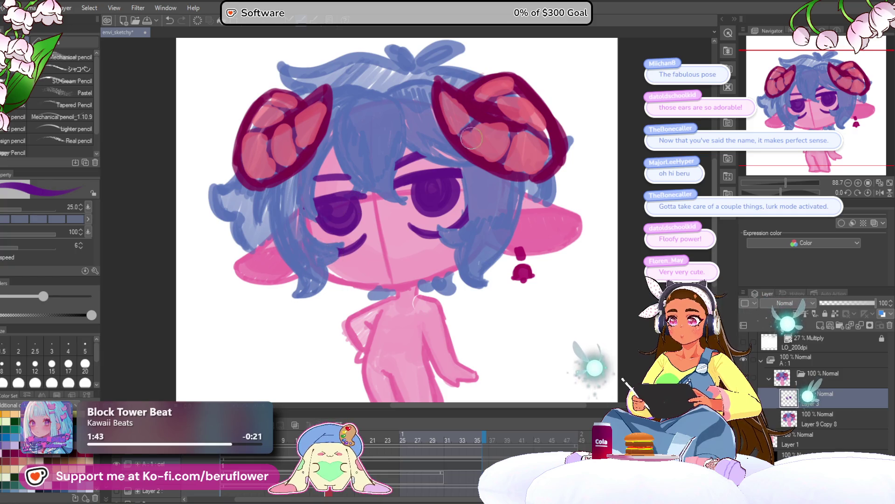
pyautogui.moveTo(478, 173); pyautogui.dragTo(482, 182)
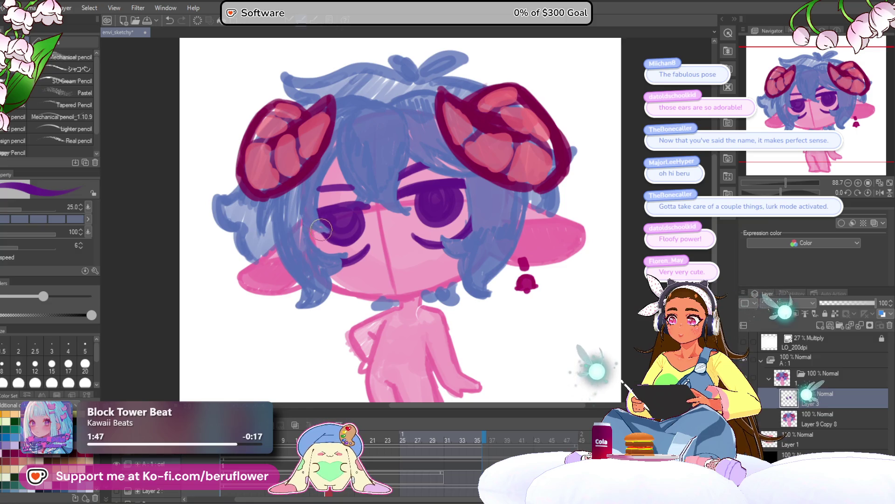
pyautogui.scroll(-3, 311, 164)
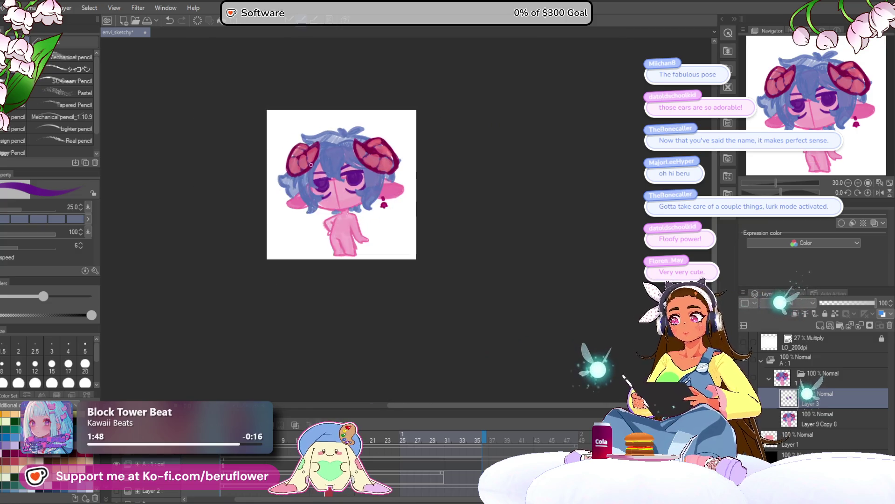
# Step: Remove the curved mouth and redraw it as a short dark smirk below the eyes
pyautogui.scroll(2, 311, 165)
pyautogui.moveTo(311, 165); pyautogui.dragTo(316, 162)
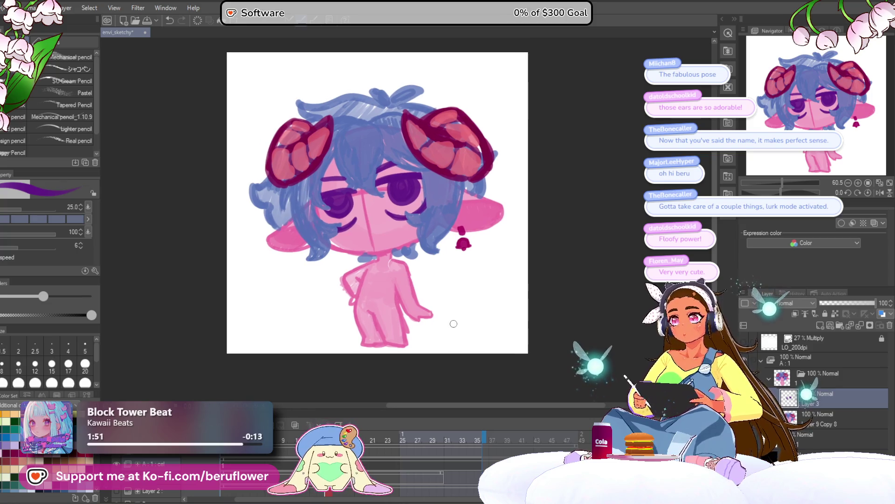
pyautogui.moveTo(447, 339); pyautogui.dragTo(454, 342)
pyautogui.scroll(4, 363, 219)
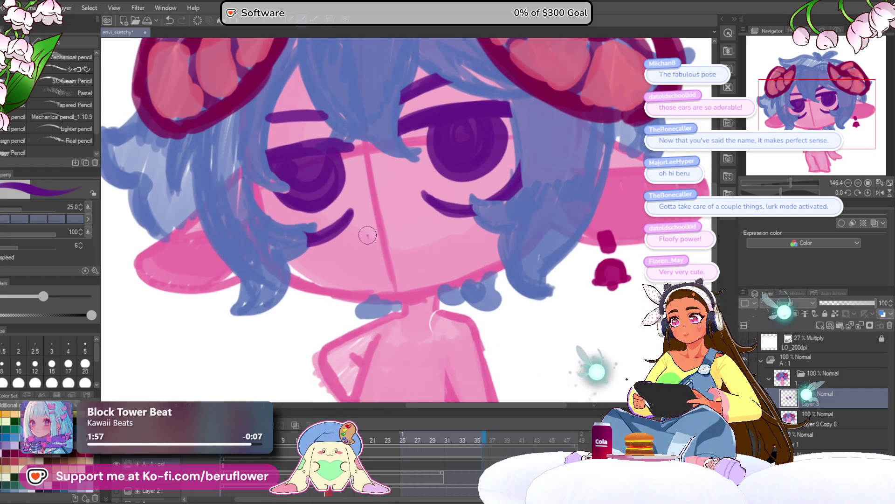
pyautogui.scroll(-3, 414, 221)
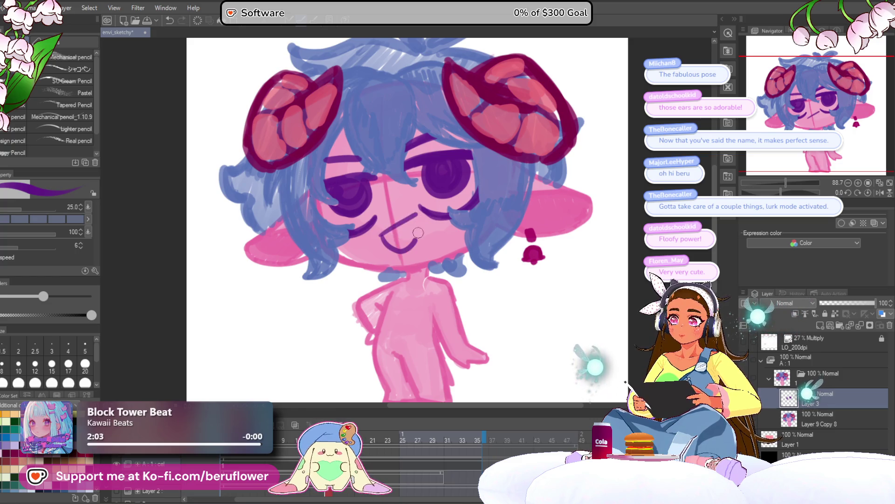
pyautogui.hotkey('ctrl', 'z')
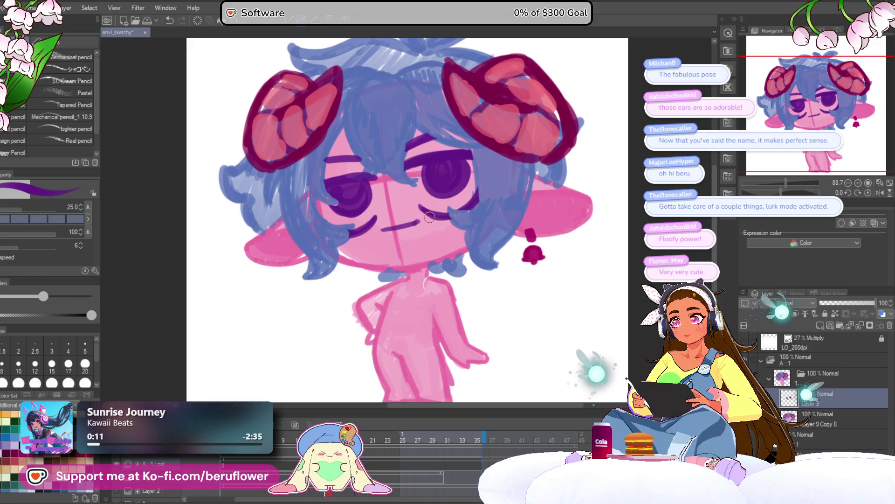
pyautogui.moveTo(383, 228); pyautogui.dragTo(424, 221)
pyautogui.hotkey('ctrl', 'z')
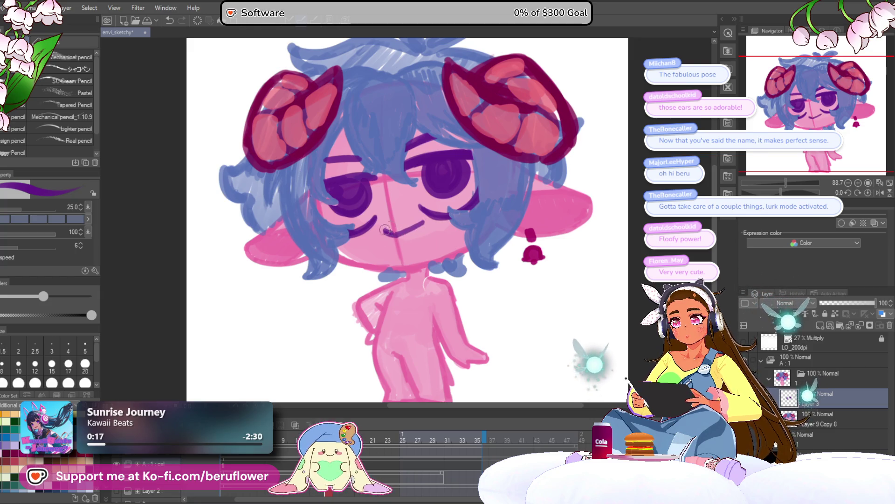
pyautogui.scroll(-4, 385, 228)
pyautogui.scroll(6, 387, 221)
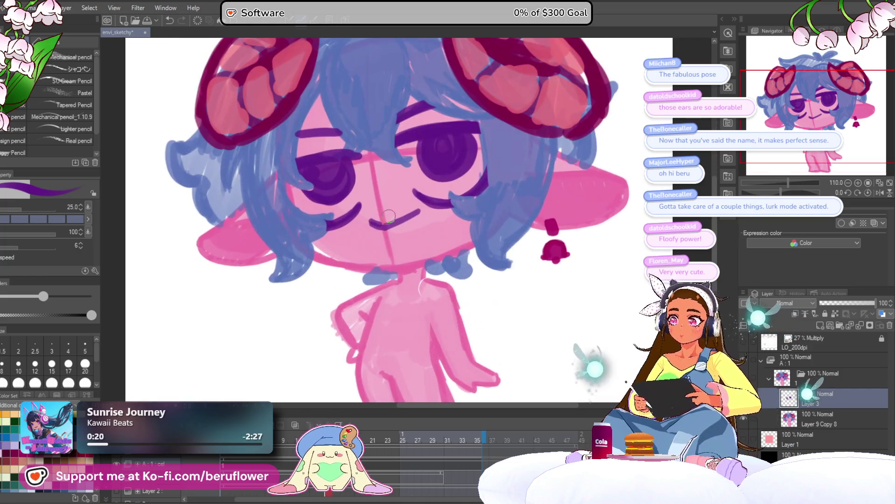
pyautogui.scroll(-5, 425, 203)
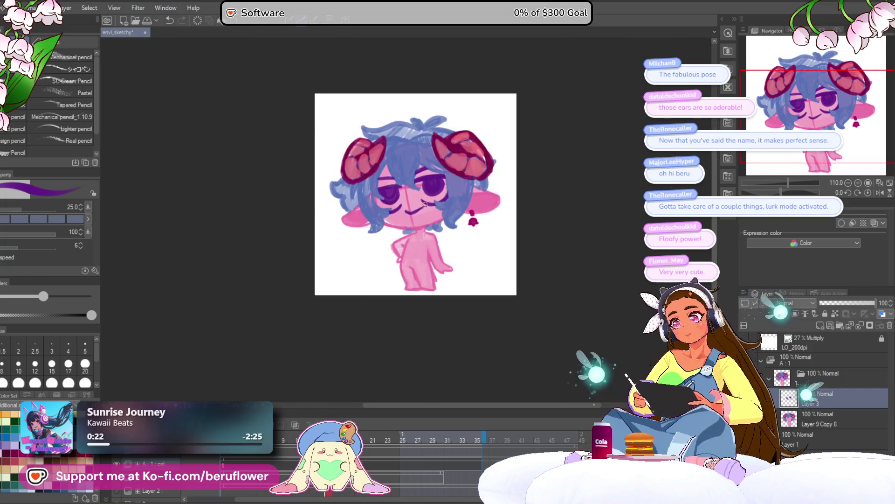
# Step: Remove the stray mark from the chibi's right eye
pyautogui.scroll(3, 425, 204)
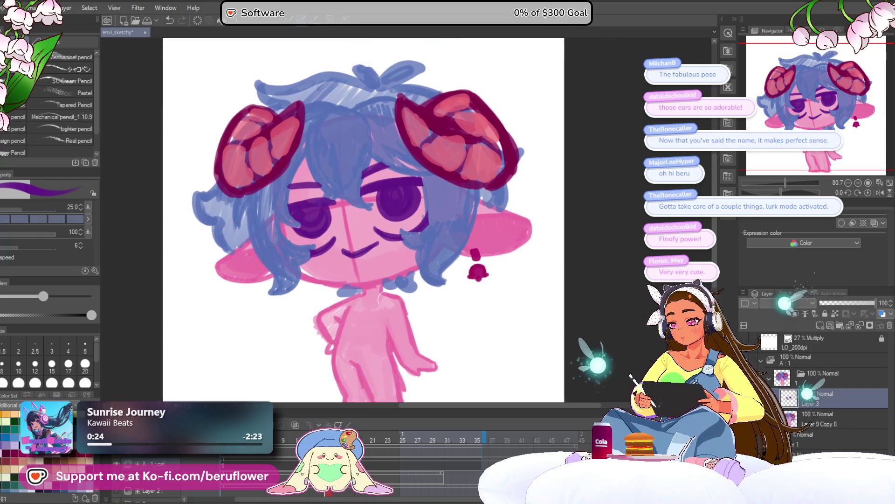
pyautogui.moveTo(405, 198); pyautogui.dragTo(411, 199)
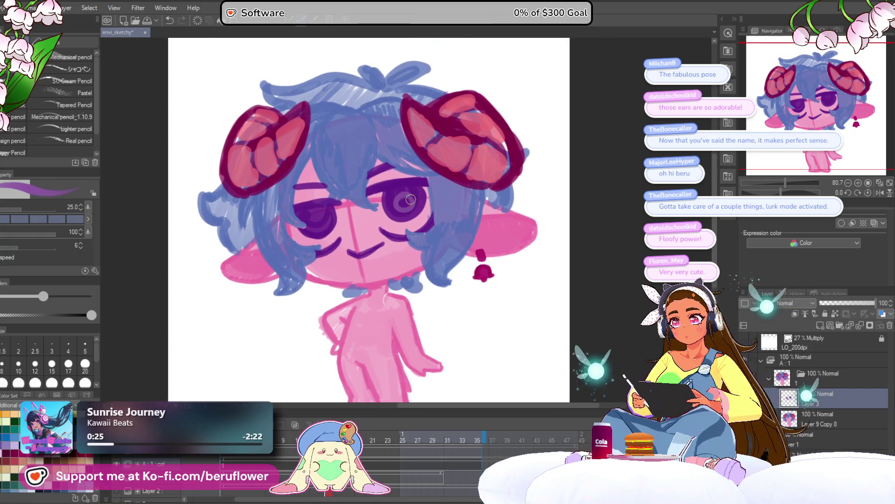
pyautogui.hotkey('ctrl', 'z')
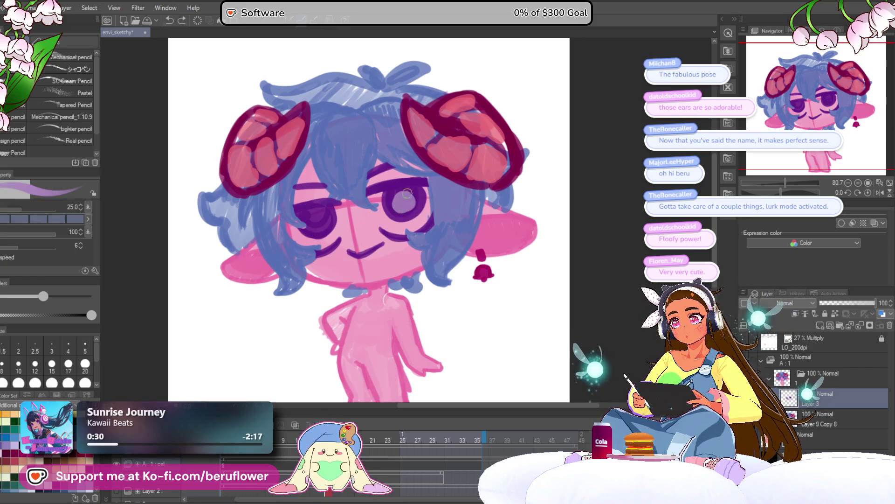
# Step: Pan and zoom across both eyes, then reframe the whole character higher in view
pyautogui.moveTo(319, 219); pyautogui.dragTo(340, 224)
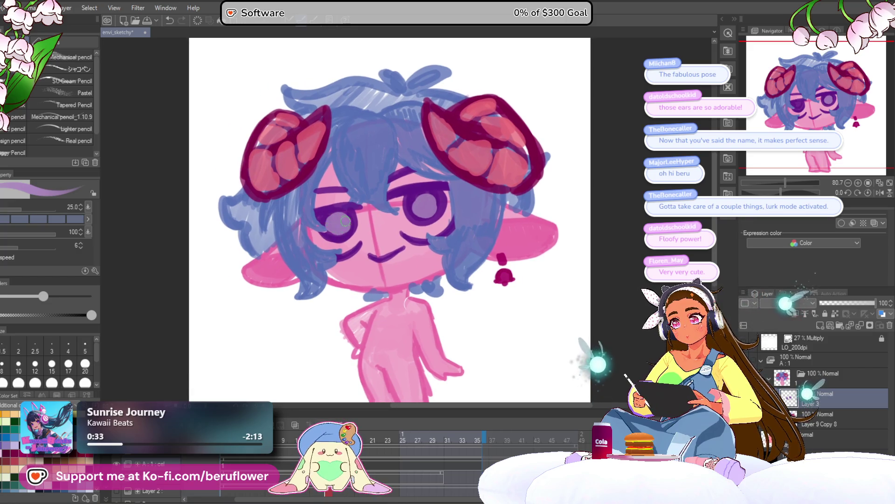
pyautogui.scroll(-4, 336, 205)
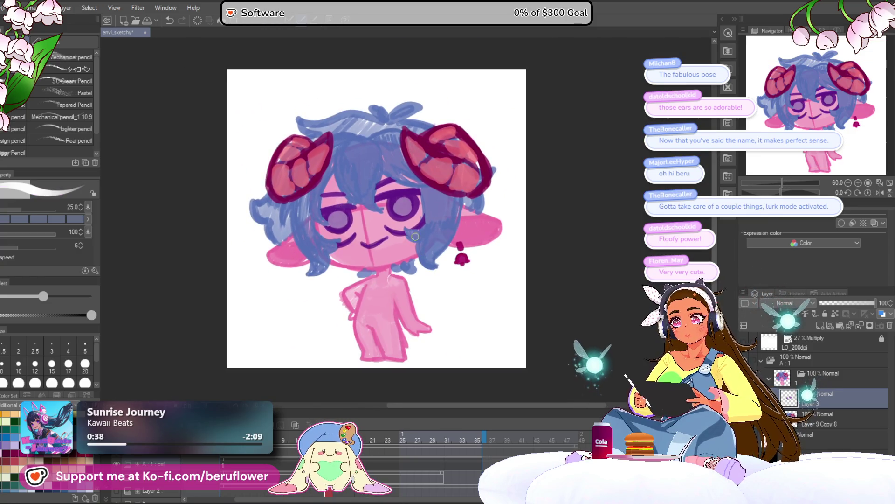
pyautogui.scroll(5, 381, 185)
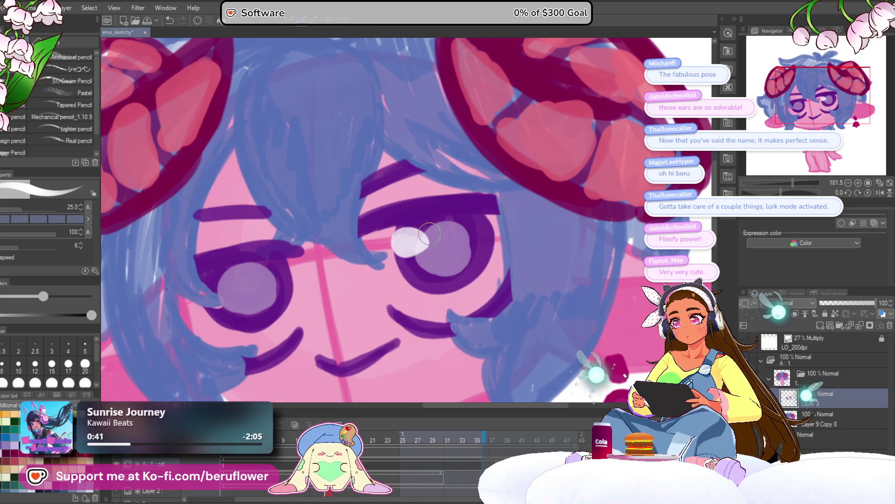
pyautogui.moveTo(216, 283); pyautogui.dragTo(306, 225)
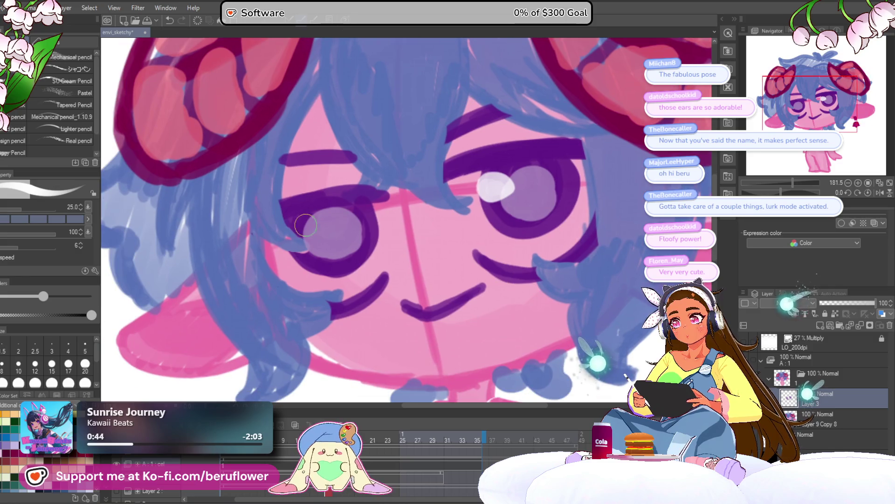
pyautogui.scroll(-5, 311, 224)
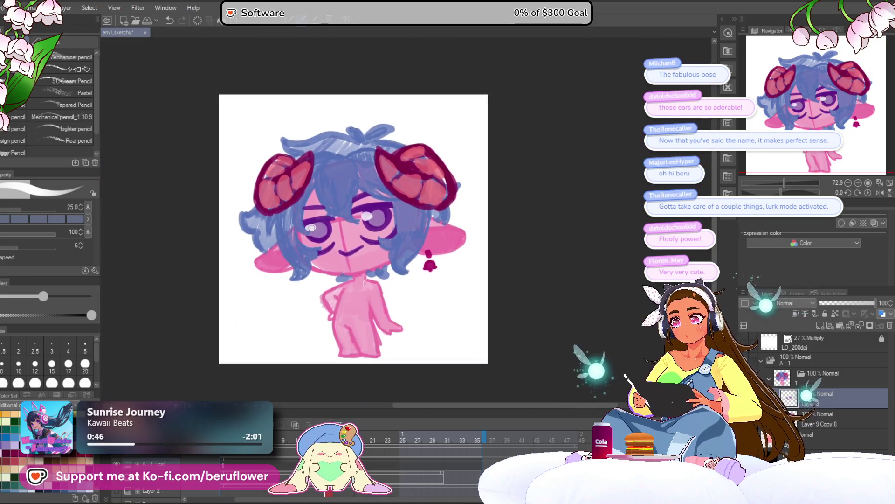
pyautogui.moveTo(448, 374); pyautogui.dragTo(444, 333)
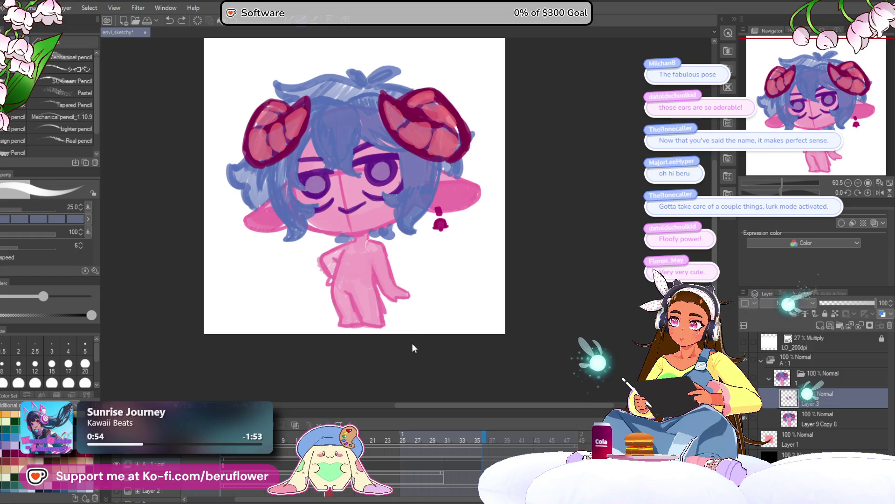
pyautogui.moveTo(412, 345)
pyautogui.mouseDown()
pyautogui.moveTo(441, 370)
pyautogui.moveTo(428, 318)
pyautogui.mouseUp()
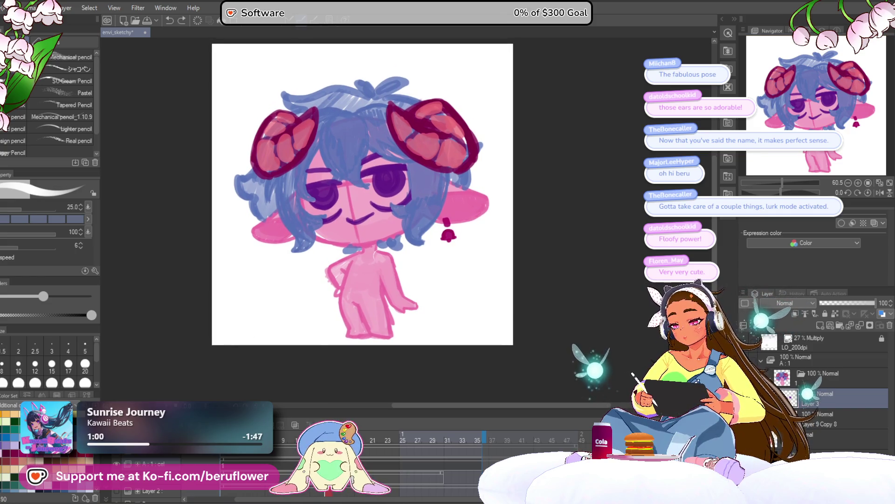
# Step: Try light pink strokes beside the right horn and left of the hair, then undo them
pyautogui.hotkey('ctrl', 'z')
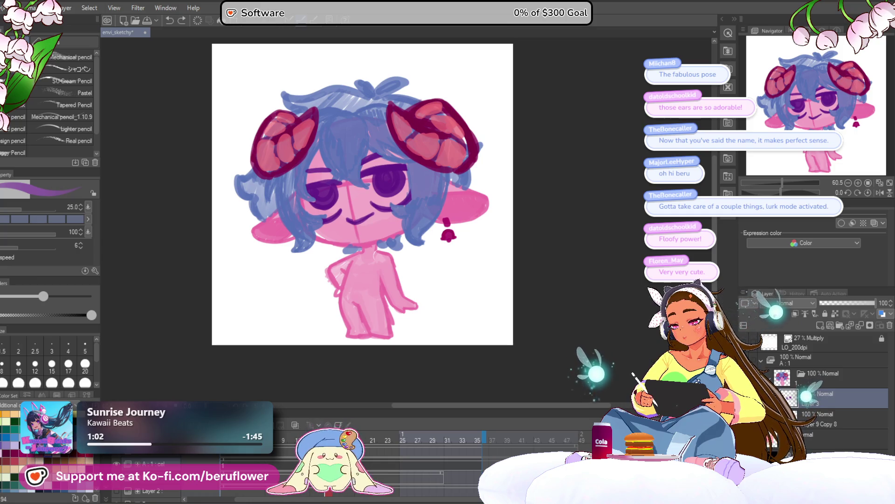
pyautogui.click(13, 460)
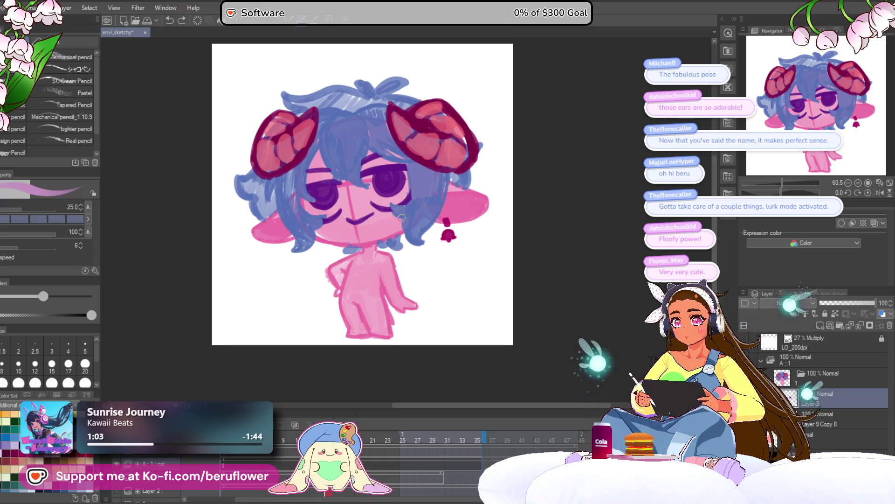
pyautogui.moveTo(478, 164); pyautogui.dragTo(500, 172)
pyautogui.moveTo(456, 242); pyautogui.dragTo(470, 245)
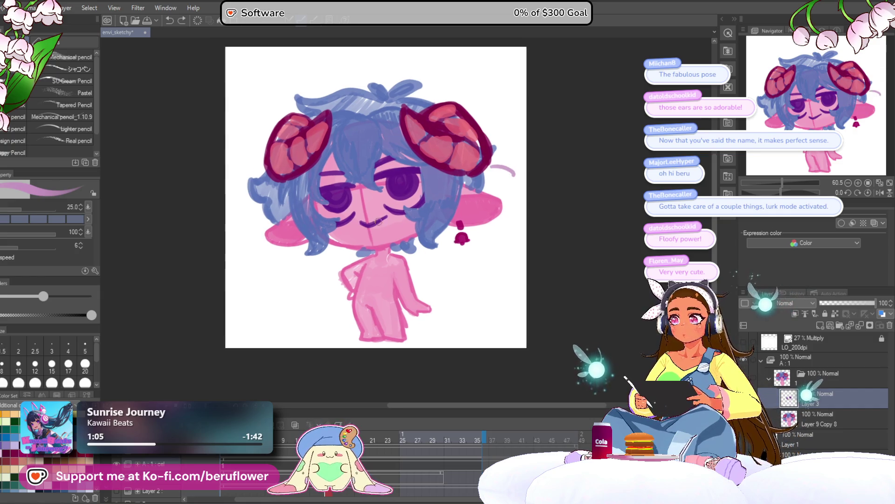
pyautogui.moveTo(255, 159)
pyautogui.mouseDown()
pyautogui.moveTo(236, 180)
pyautogui.moveTo(258, 247)
pyautogui.mouseUp()
pyautogui.moveTo(608, 178); pyautogui.dragTo(598, 200)
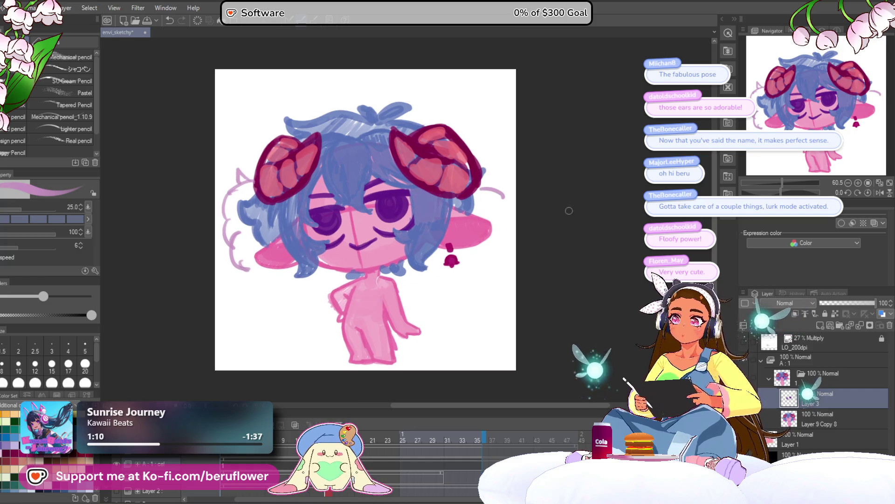
pyautogui.hotkey('ctrl', 'z')
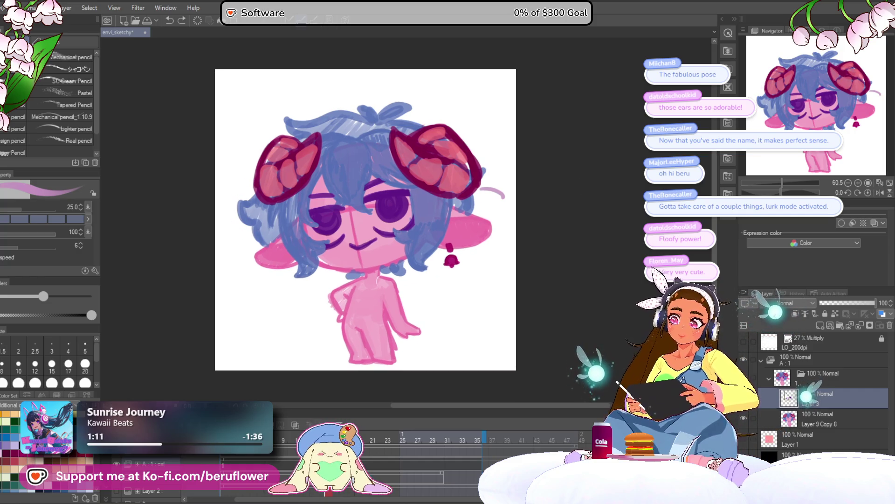
# Step: Merge Layer 3 and Layer 9 Copy 8 into a single layer
pyautogui.click(813, 415)
pyautogui.rightClick(813, 410)
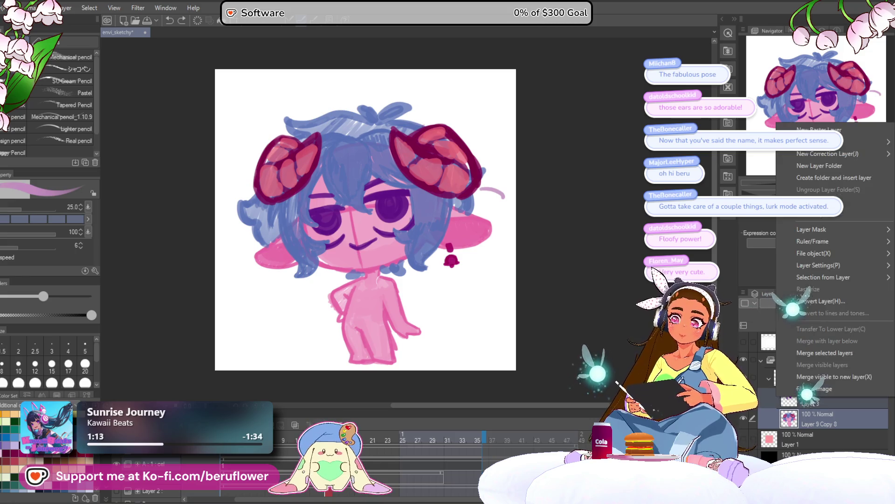
pyautogui.click(829, 351)
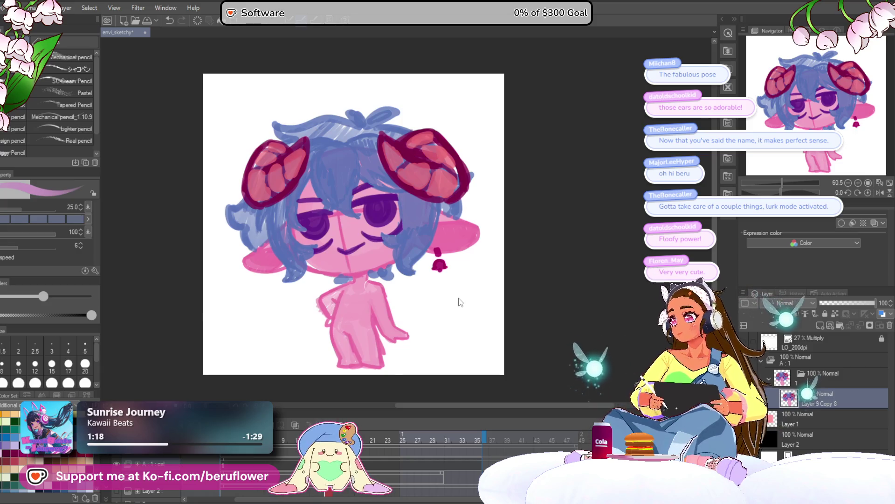
# Step: Scale the merged chibi drawing down slightly and confirm the new size
pyautogui.hotkey('ctrl', 't')
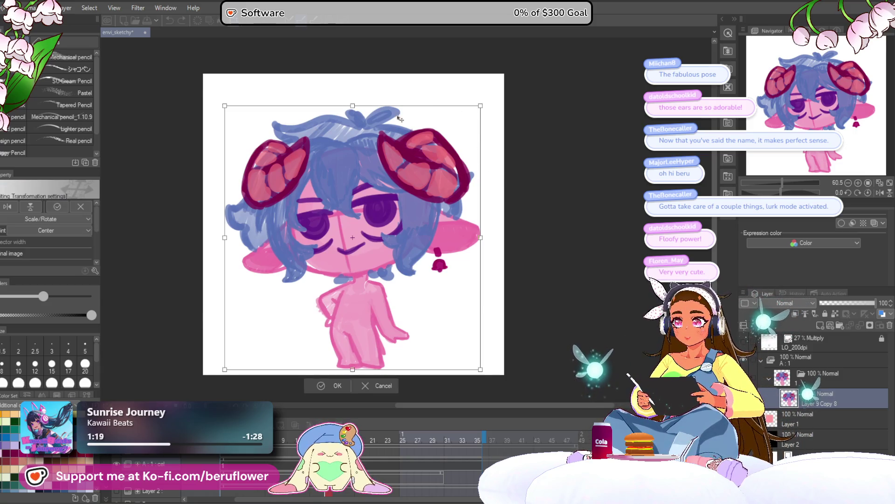
pyautogui.moveTo(354, 106); pyautogui.dragTo(353, 112)
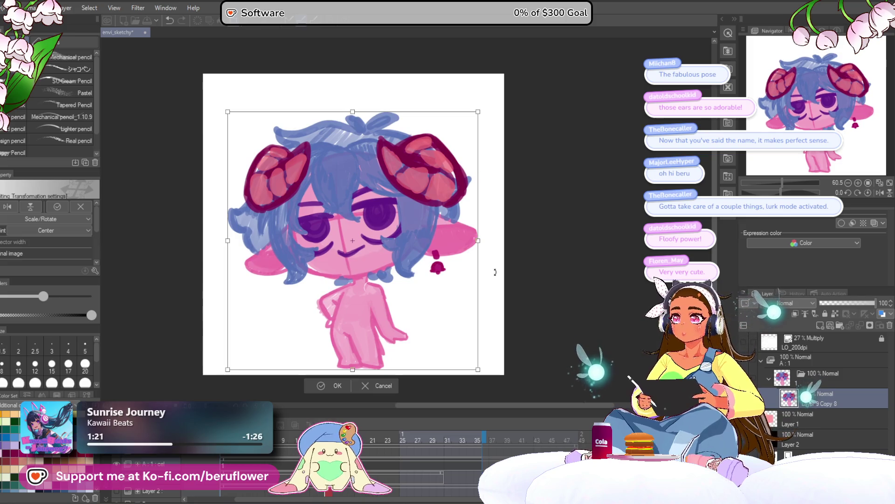
pyautogui.press('Return')
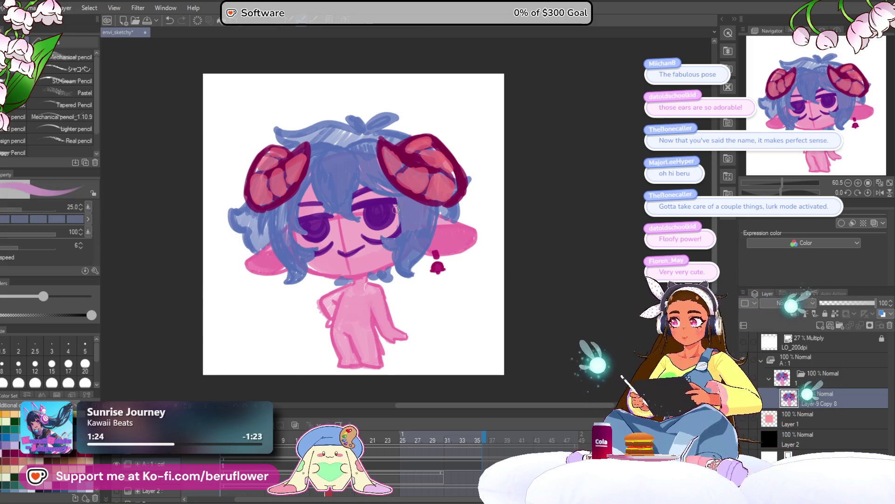
pyautogui.scroll(5, 332, 183)
# Step: Sketch a curled blue antenna above the hair, undoing and redrawing its left loop
pyautogui.scroll(-1, 332, 183)
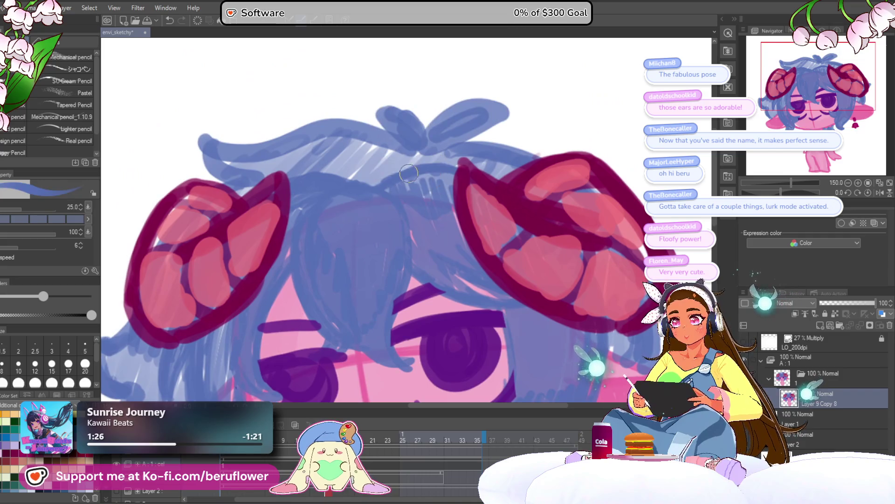
pyautogui.scroll(-4, 403, 173)
pyautogui.scroll(3, 403, 173)
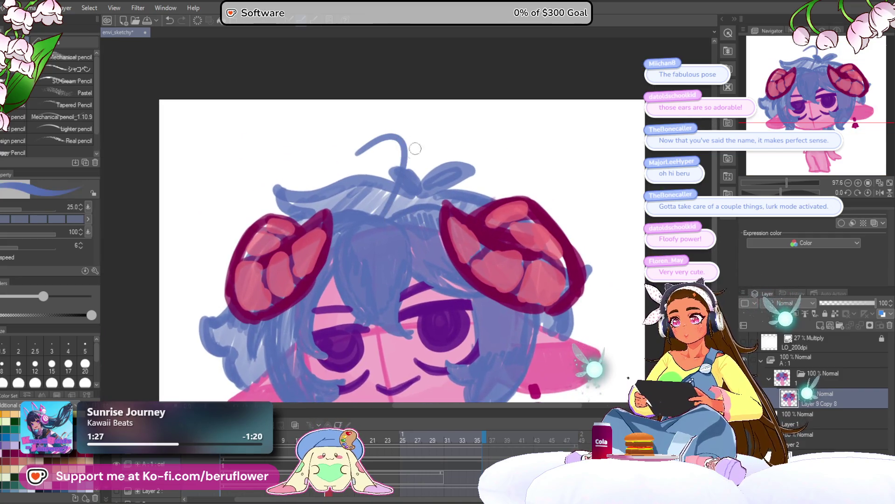
pyautogui.moveTo(410, 168); pyautogui.dragTo(385, 147)
pyautogui.hotkey('ctrl', 'z')
pyautogui.moveTo(392, 217)
pyautogui.mouseDown()
pyautogui.moveTo(417, 180)
pyautogui.moveTo(396, 144)
pyautogui.moveTo(332, 159)
pyautogui.mouseUp()
pyautogui.hotkey('ctrl', 'z')
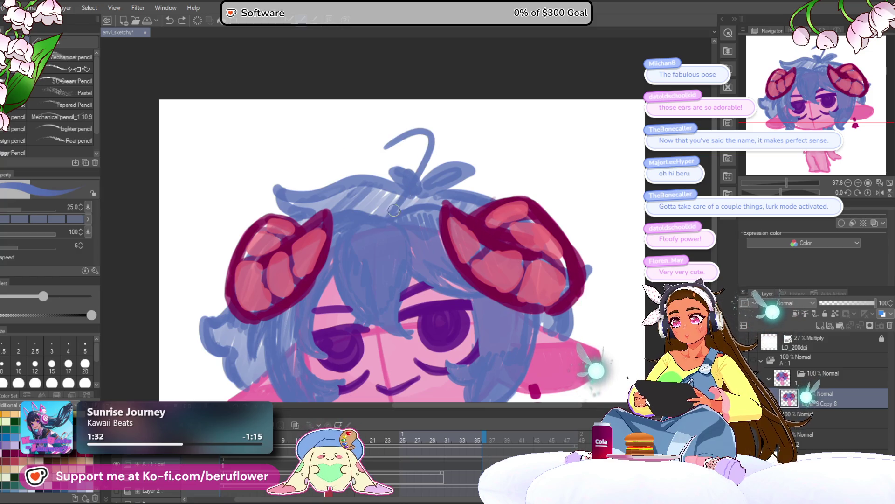
pyautogui.moveTo(420, 133); pyautogui.dragTo(348, 165)
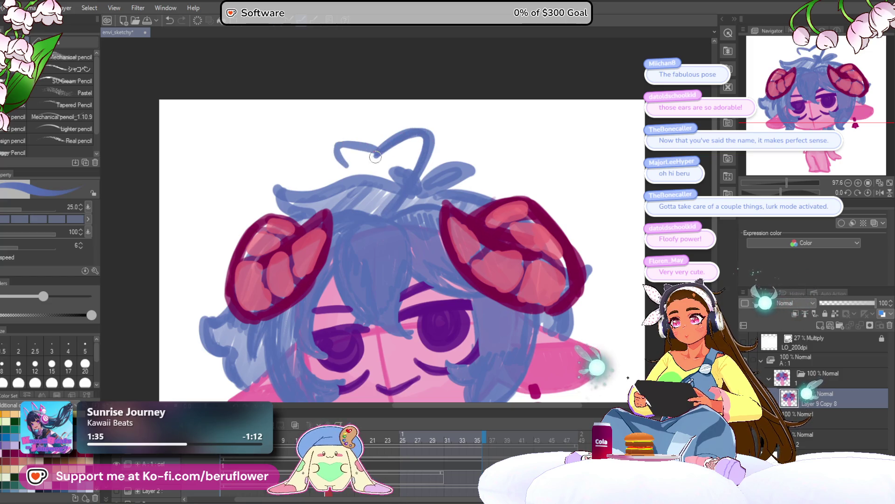
pyautogui.moveTo(376, 158)
pyautogui.mouseDown()
pyautogui.moveTo(338, 148)
pyautogui.moveTo(351, 170)
pyautogui.moveTo(421, 135)
pyautogui.mouseUp()
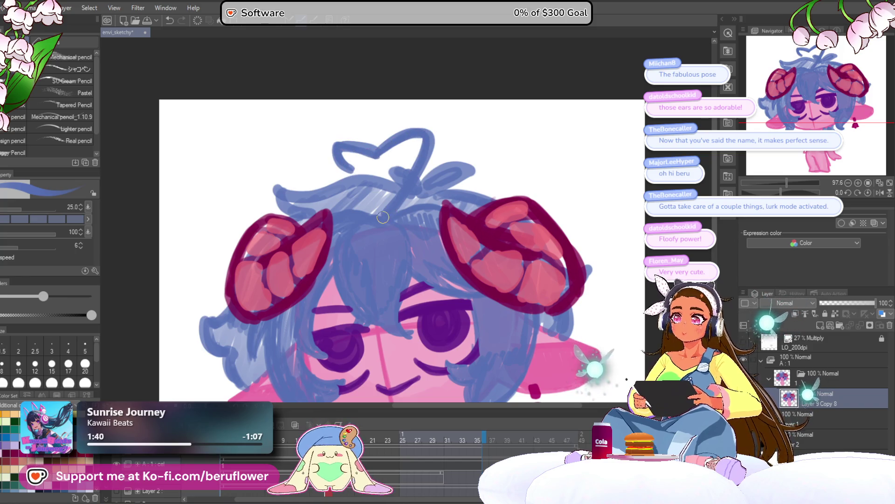
# Step: Draw a heart-shaped ahoge rising from the hair bow, adding its left lobe and thicker stem
pyautogui.scroll(-5, 382, 217)
pyautogui.scroll(3, 382, 217)
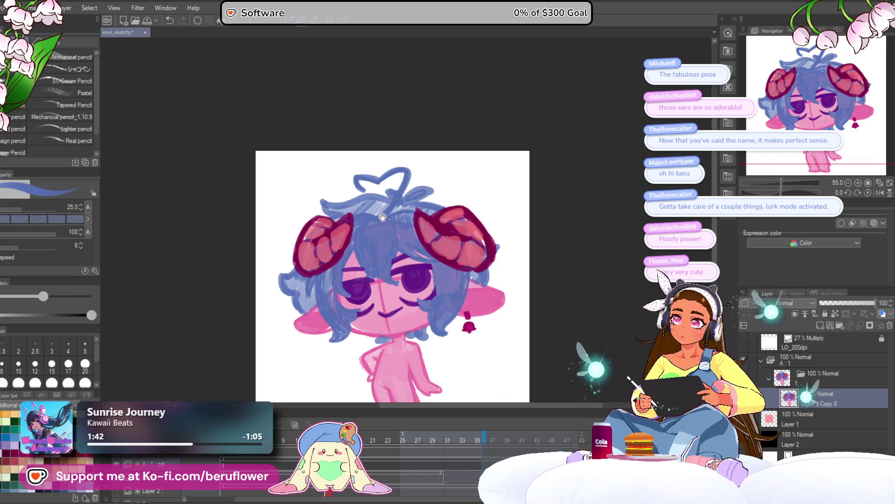
pyautogui.moveTo(382, 217); pyautogui.dragTo(343, 191)
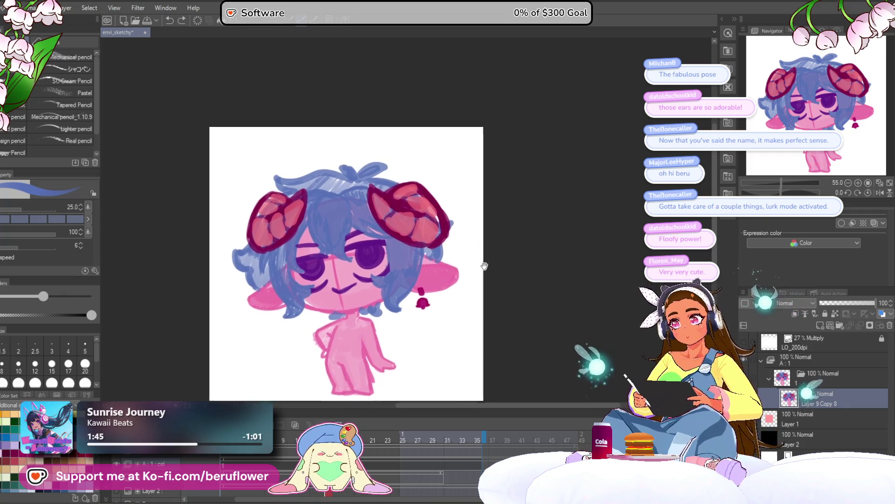
pyautogui.scroll(5, 319, 213)
pyautogui.moveTo(371, 165); pyautogui.dragTo(345, 119)
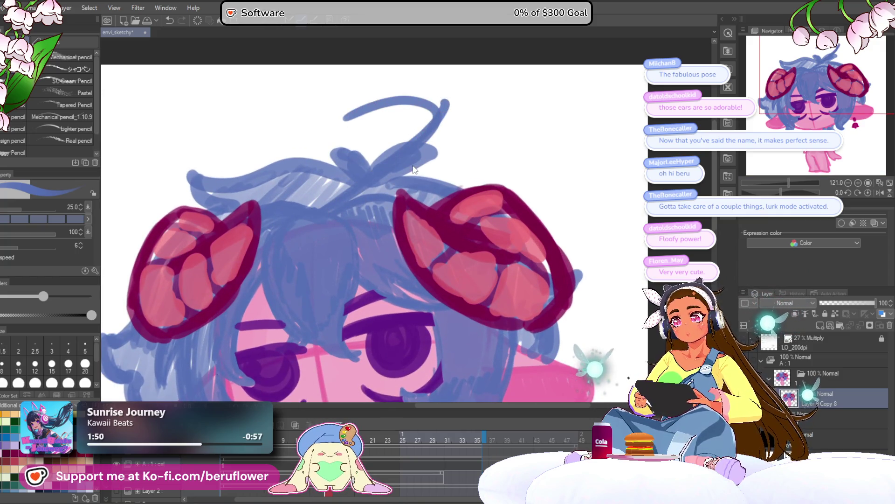
pyautogui.hotkey('ctrl', 'z')
pyautogui.moveTo(340, 189); pyautogui.dragTo(309, 96)
pyautogui.hotkey('ctrl', 'z')
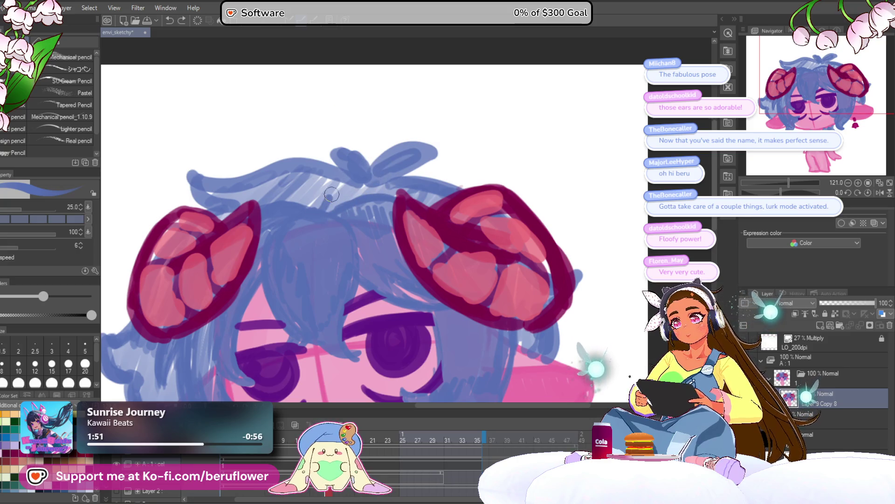
pyautogui.moveTo(332, 196)
pyautogui.mouseDown()
pyautogui.moveTo(263, 131)
pyautogui.moveTo(371, 130)
pyautogui.mouseUp()
pyautogui.moveTo(370, 130); pyautogui.dragTo(329, 108)
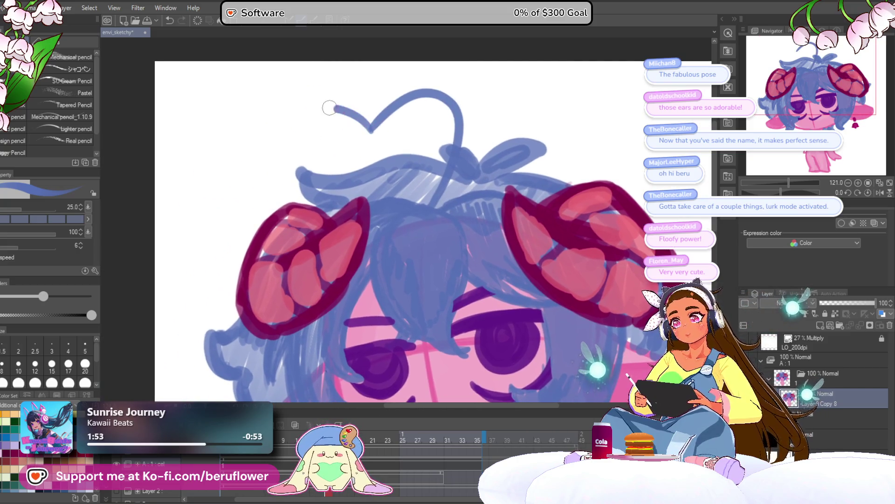
pyautogui.moveTo(326, 141)
pyautogui.mouseDown()
pyautogui.moveTo(299, 117)
pyautogui.moveTo(374, 122)
pyautogui.moveTo(391, 95)
pyautogui.moveTo(466, 106)
pyautogui.moveTo(459, 144)
pyautogui.mouseUp()
pyautogui.moveTo(459, 93)
pyautogui.mouseDown()
pyautogui.moveTo(382, 112)
pyautogui.moveTo(461, 117)
pyautogui.mouseUp()
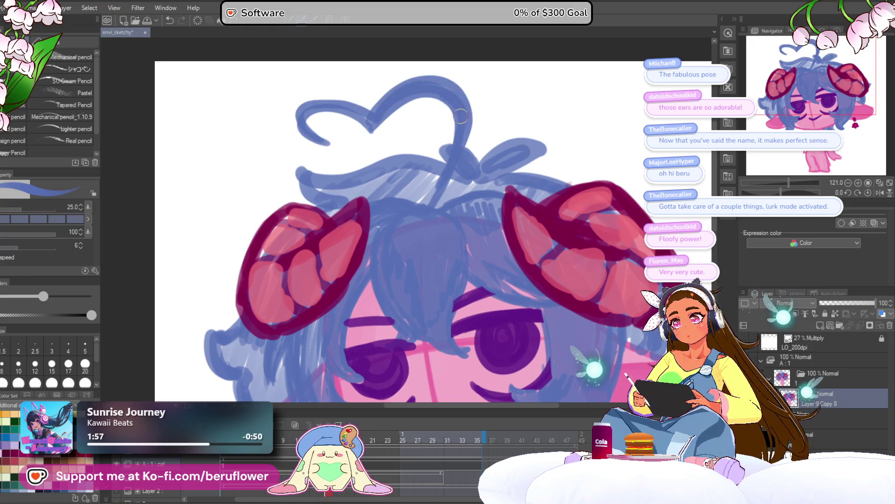
# Step: Zoom out and reposition the view around the whole chibi
pyautogui.scroll(-5, 564, 323)
pyautogui.scroll(2, 564, 323)
pyautogui.moveTo(585, 324); pyautogui.dragTo(477, 307)
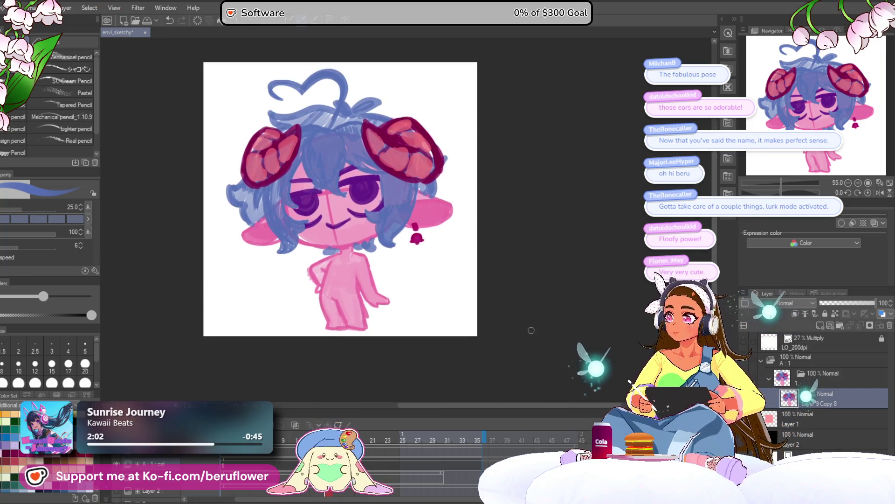
pyautogui.moveTo(531, 330); pyautogui.dragTo(528, 340)
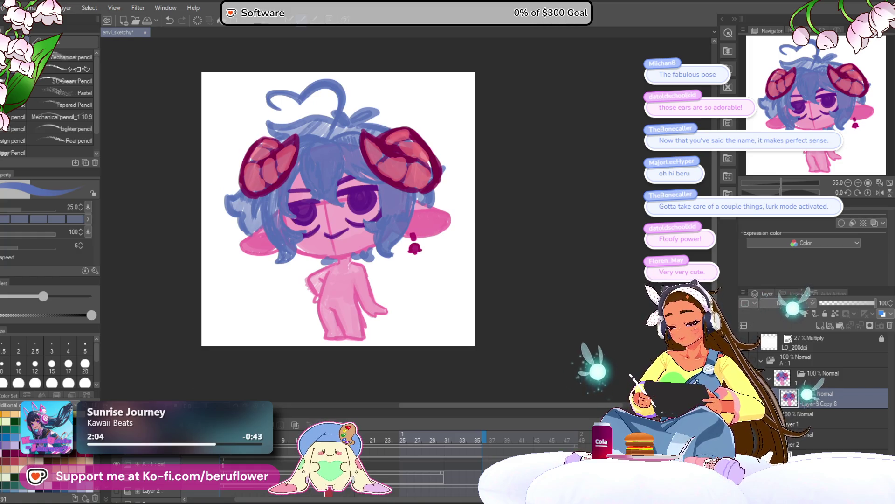
pyautogui.moveTo(520, 260); pyautogui.dragTo(517, 262)
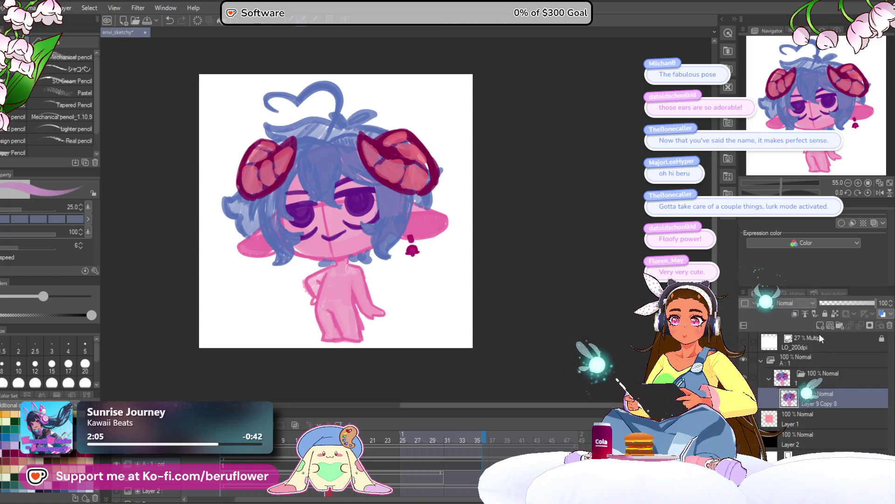
pyautogui.moveTo(474, 231); pyautogui.dragTo(476, 234)
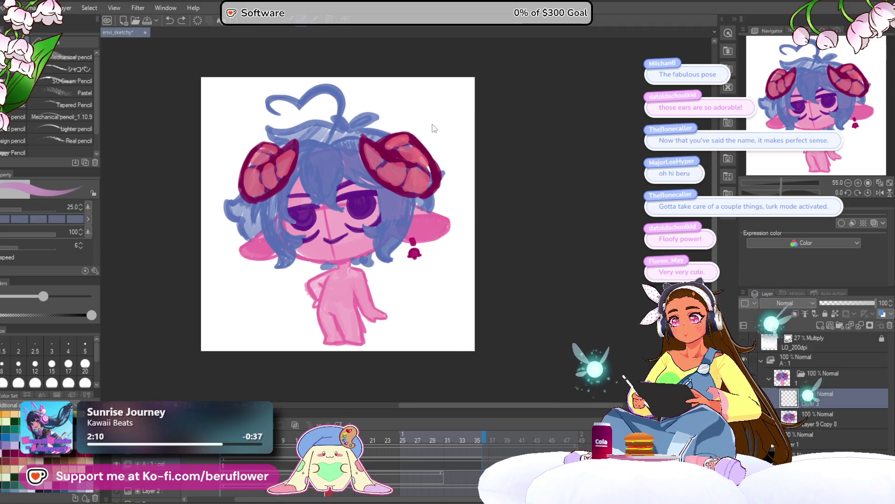
# Step: Draw thin pink curves left of and below the hair
pyautogui.moveTo(445, 189); pyautogui.dragTo(455, 182)
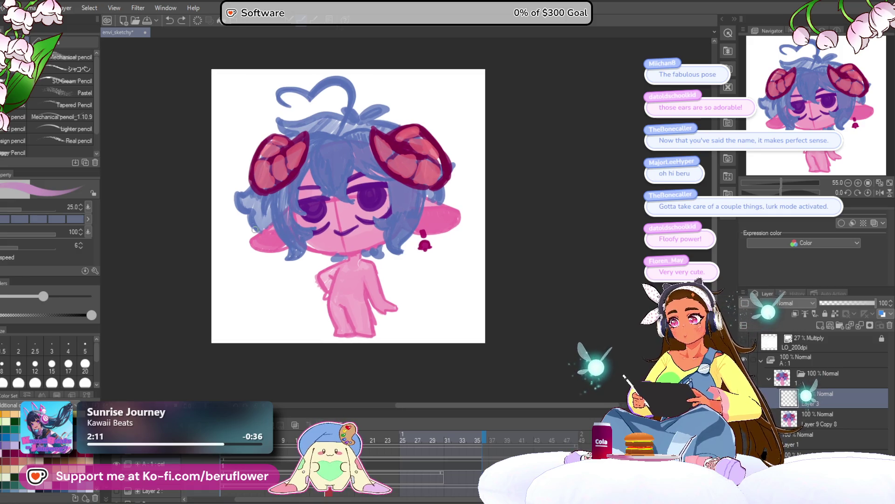
pyautogui.moveTo(241, 216)
pyautogui.mouseDown()
pyautogui.moveTo(235, 269)
pyautogui.moveTo(264, 279)
pyautogui.mouseUp()
pyautogui.moveTo(342, 257); pyautogui.dragTo(342, 256)
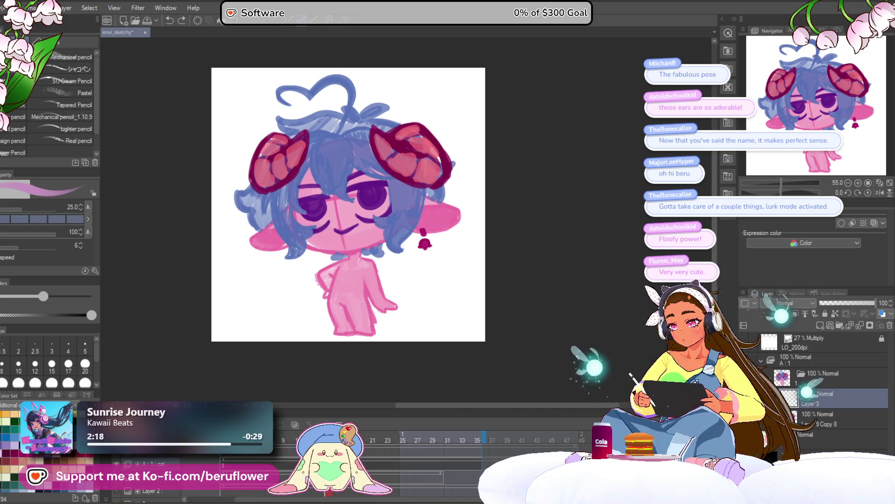
# Step: Switch to dark magenta and erase the dark collar stroke right of the neck
pyautogui.press('x')
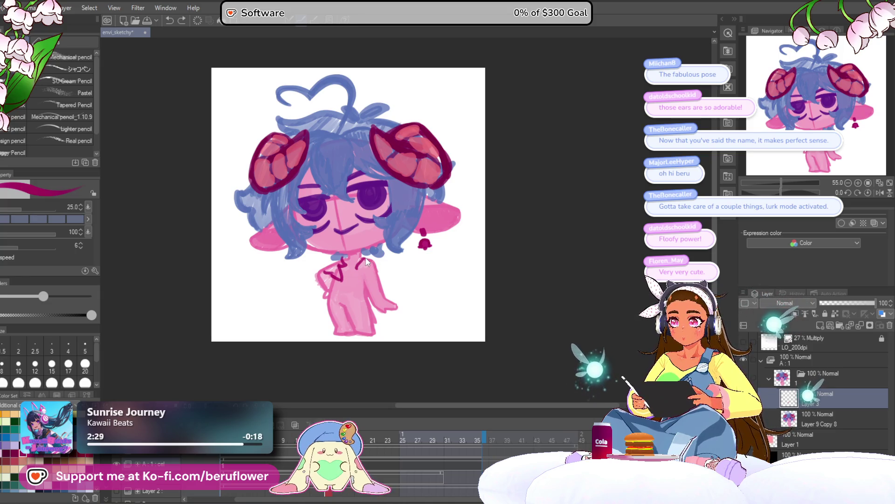
pyautogui.moveTo(366, 268); pyautogui.dragTo(358, 264)
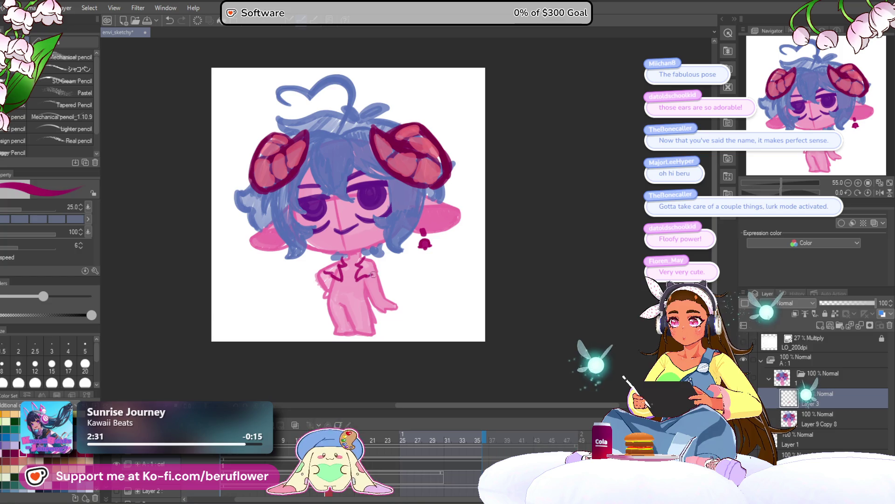
pyautogui.moveTo(427, 286); pyautogui.dragTo(429, 287)
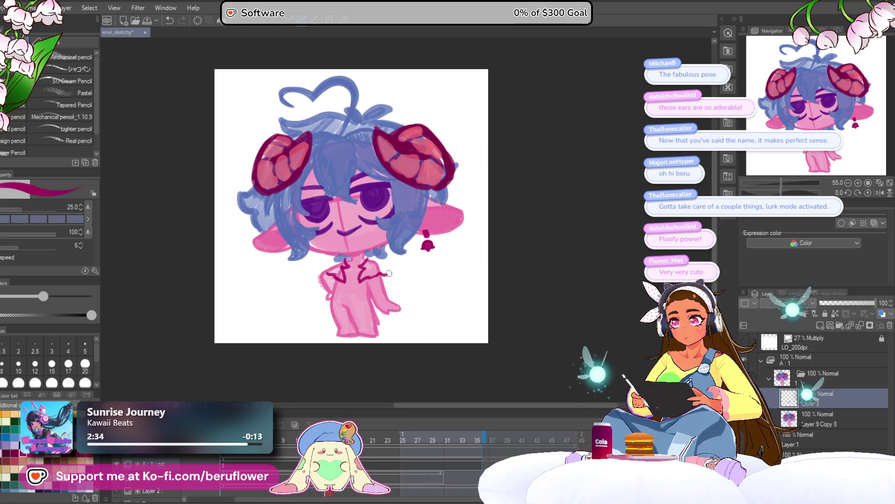
pyautogui.moveTo(491, 269); pyautogui.dragTo(485, 272)
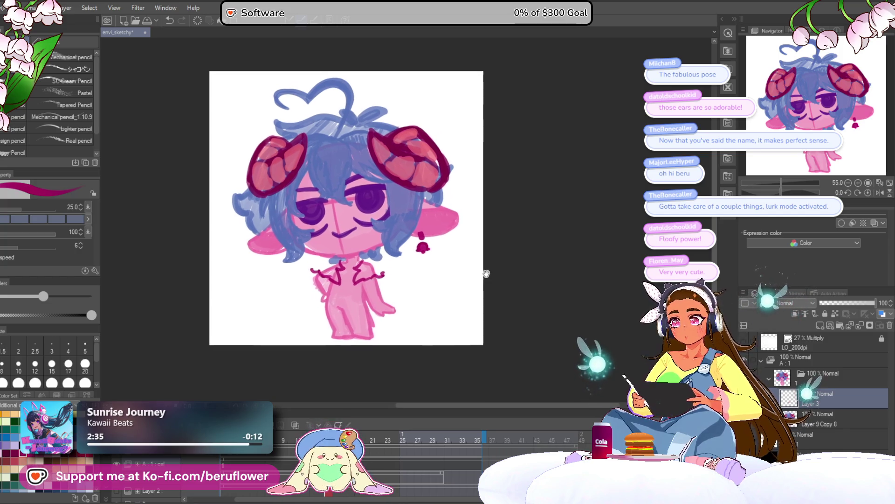
pyautogui.moveTo(409, 308); pyautogui.dragTo(414, 295)
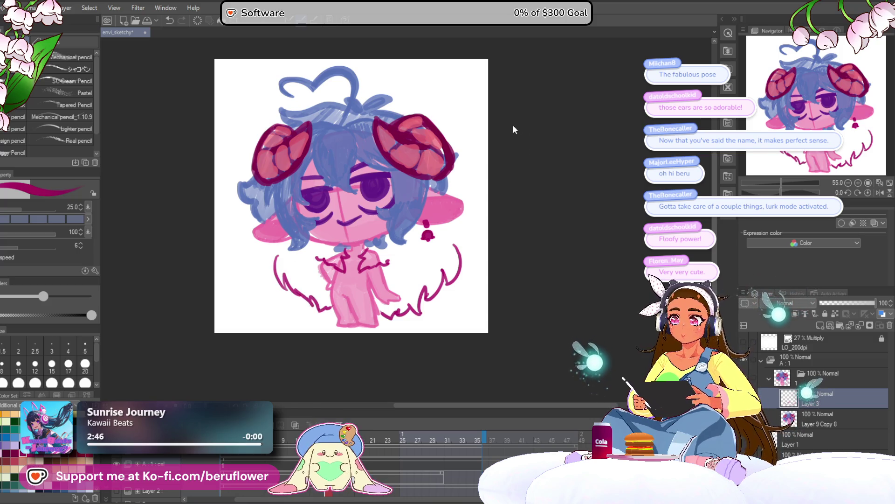
# Step: Undo the stray magenta strokes at the lower left and reposition the drawing
pyautogui.hotkey('ctrl', 'z')
pyautogui.moveTo(274, 250); pyautogui.dragTo(269, 290)
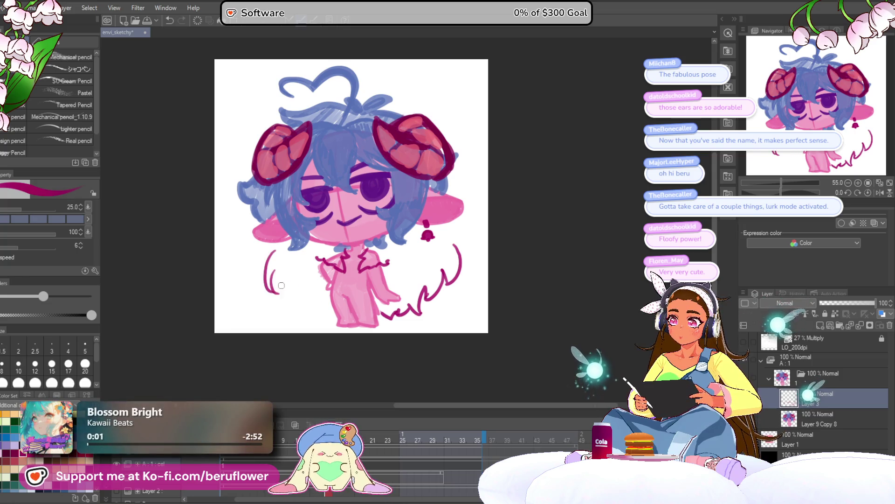
pyautogui.hotkey('ctrl', 'z')
pyautogui.hotkey('ctrl', 'z')
pyautogui.hotkey('ctrl', 'z')
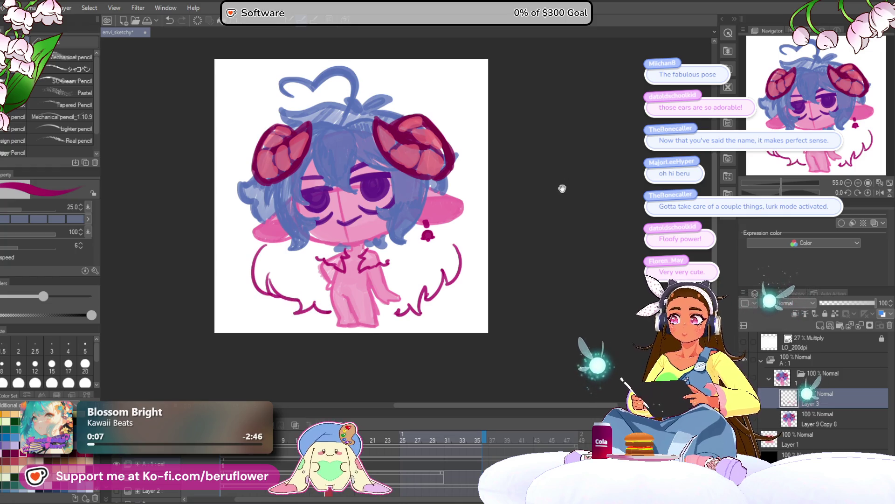
pyautogui.moveTo(562, 188)
pyautogui.mouseDown()
pyautogui.moveTo(452, 108)
pyautogui.moveTo(453, 181)
pyautogui.mouseUp()
pyautogui.hscroll(-2, 459, 241)
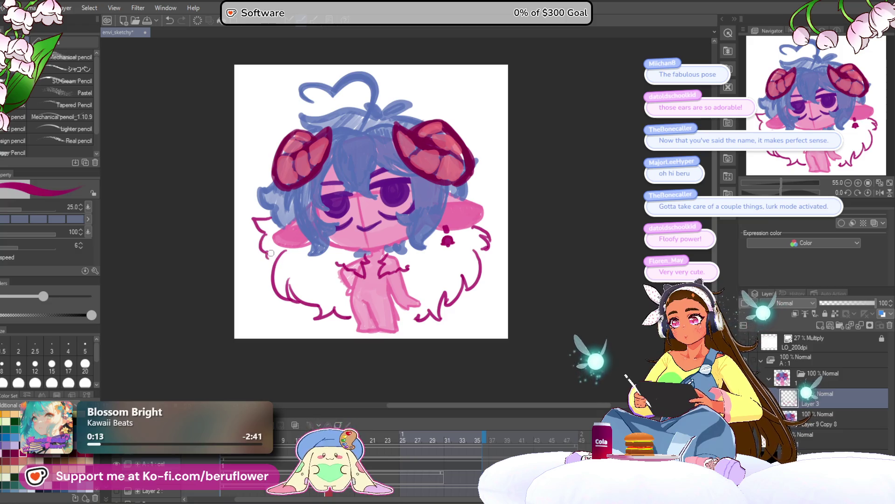
pyautogui.moveTo(542, 147); pyautogui.dragTo(537, 148)
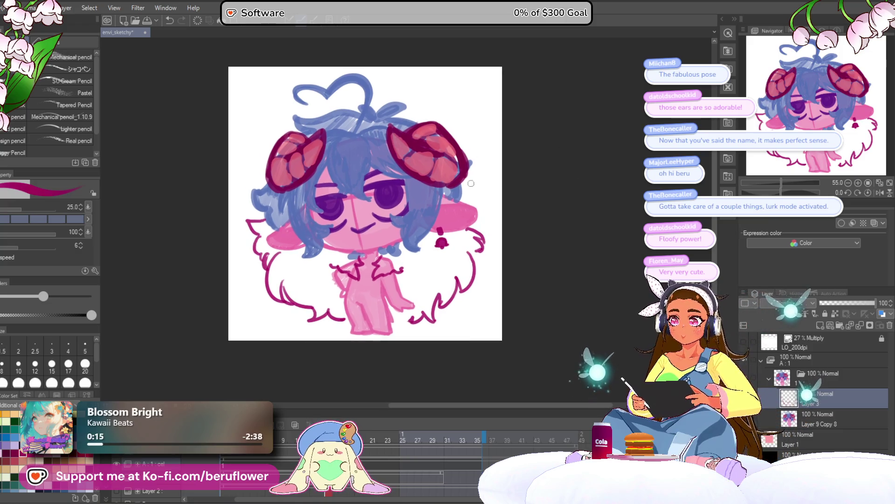
pyautogui.hscroll(-1, 333, 206)
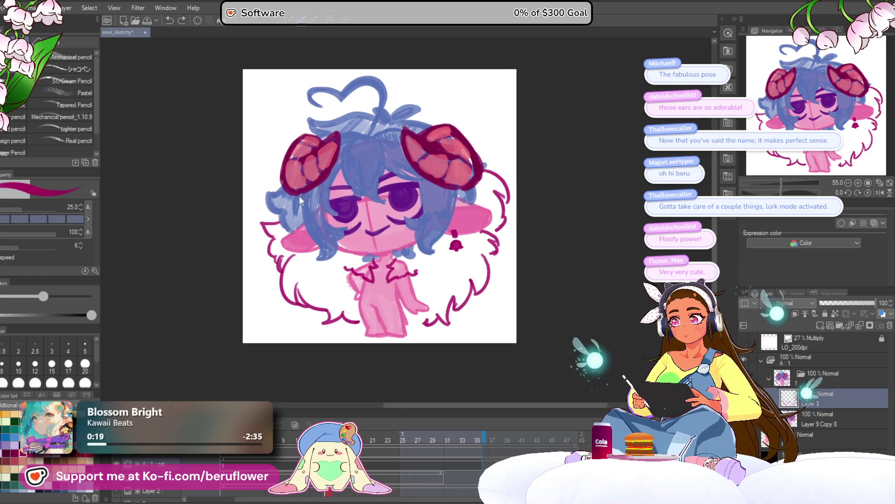
pyautogui.moveTo(492, 94); pyautogui.dragTo(489, 99)
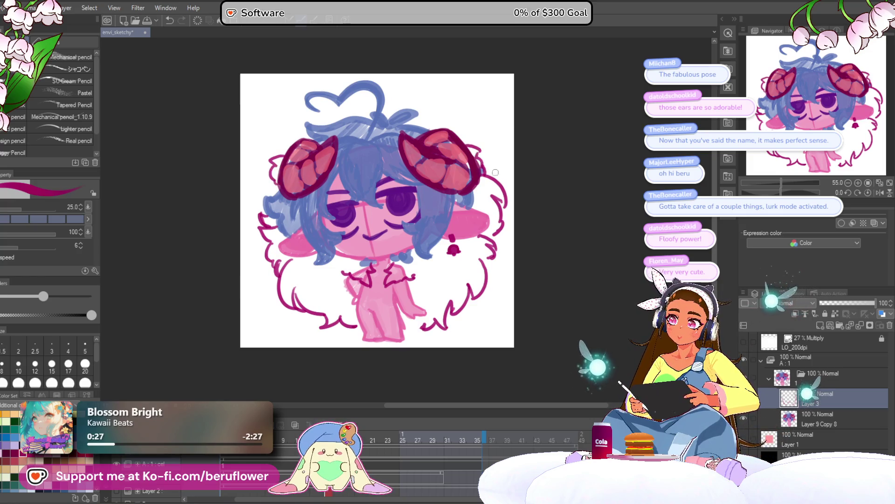
pyautogui.moveTo(495, 172); pyautogui.dragTo(479, 169)
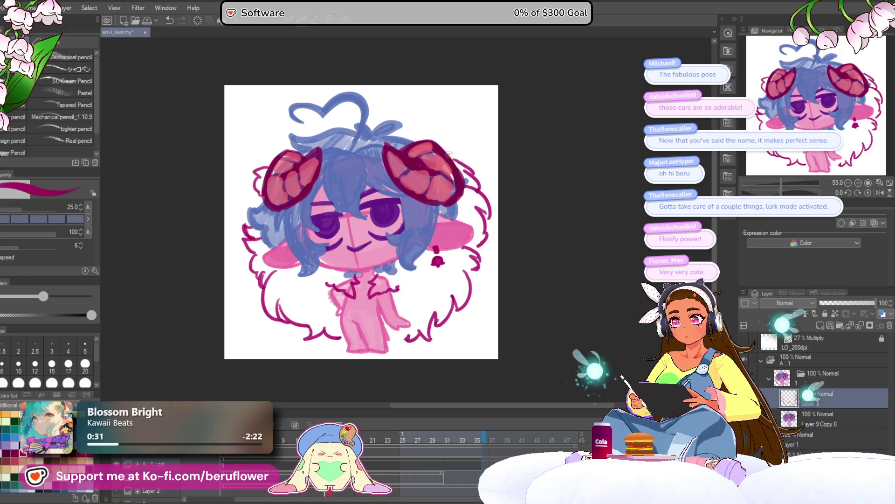
pyautogui.moveTo(424, 116); pyautogui.dragTo(437, 118)
# Step: Outline the fluffy mane down the left side with magenta fur strokes, cleaning marks by the left horn
pyautogui.moveTo(273, 193); pyautogui.dragTo(275, 164)
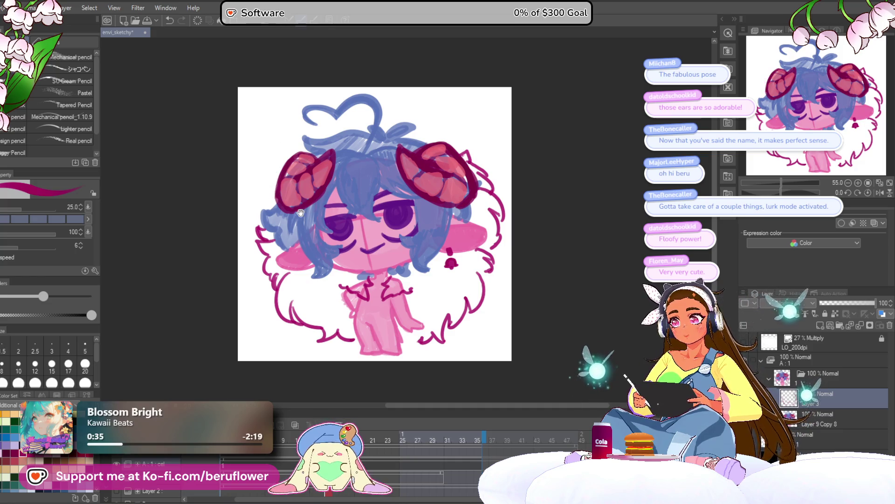
pyautogui.moveTo(207, 271); pyautogui.dragTo(216, 275)
pyautogui.moveTo(283, 173)
pyautogui.mouseDown()
pyautogui.moveTo(260, 217)
pyautogui.moveTo(263, 231)
pyautogui.mouseUp()
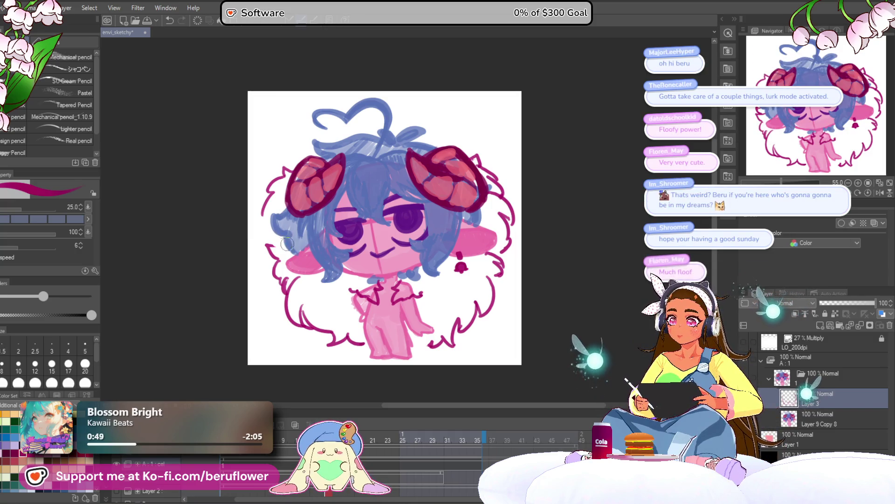
pyautogui.moveTo(408, 210); pyautogui.dragTo(387, 211)
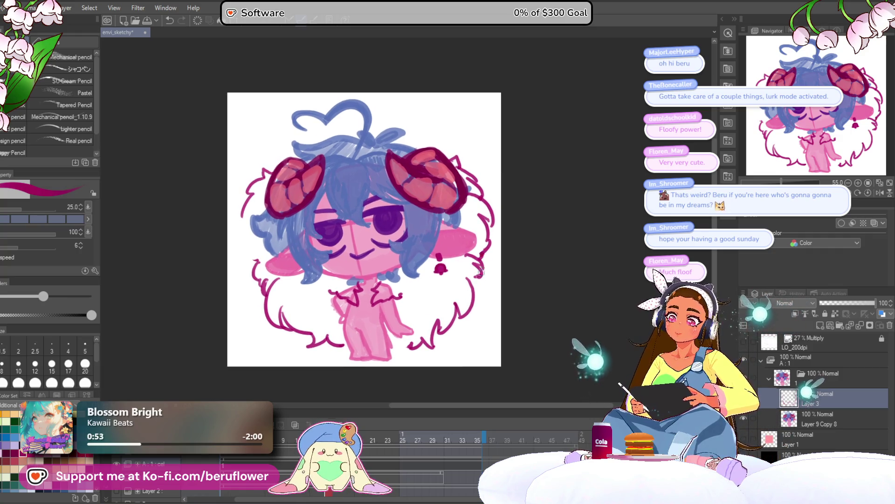
pyautogui.moveTo(419, 277); pyautogui.dragTo(441, 277)
pyautogui.moveTo(268, 207)
pyautogui.mouseDown()
pyautogui.moveTo(259, 219)
pyautogui.moveTo(267, 260)
pyautogui.mouseUp()
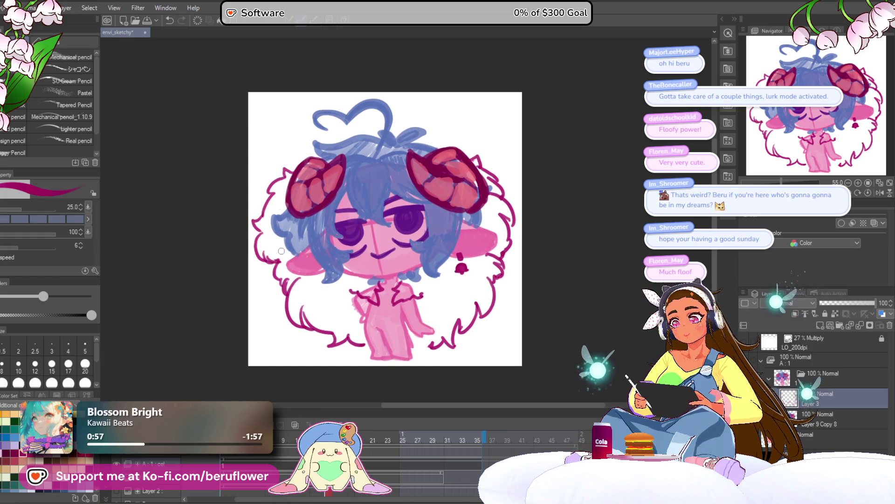
pyautogui.moveTo(556, 241); pyautogui.dragTo(555, 240)
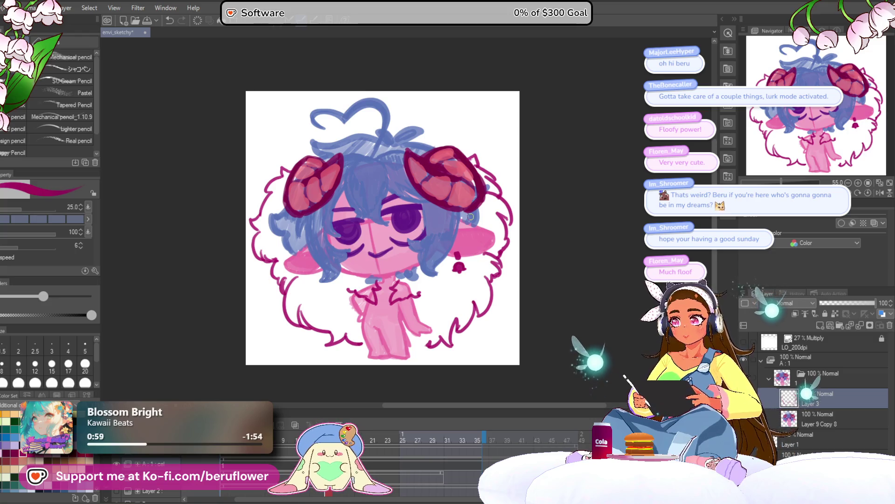
pyautogui.hotkey('ctrl', 'z')
pyautogui.hotkey('ctrl', 'z')
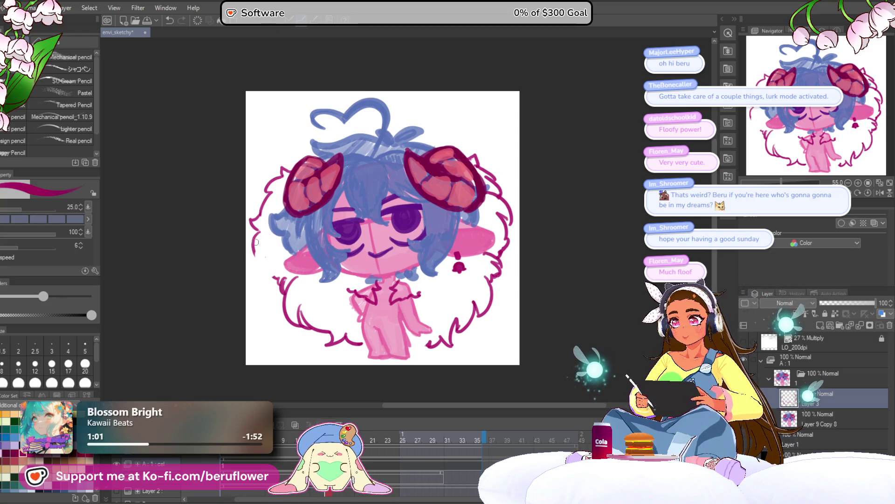
pyautogui.moveTo(560, 198); pyautogui.dragTo(558, 197)
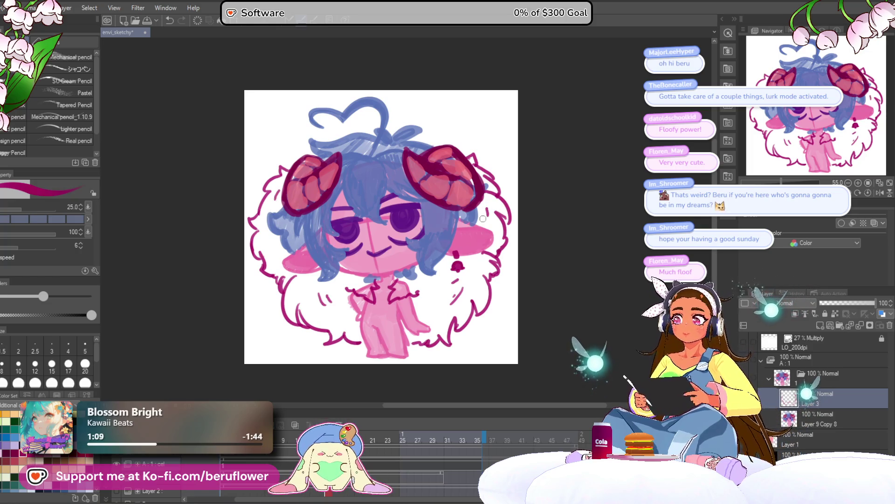
pyautogui.click(834, 413)
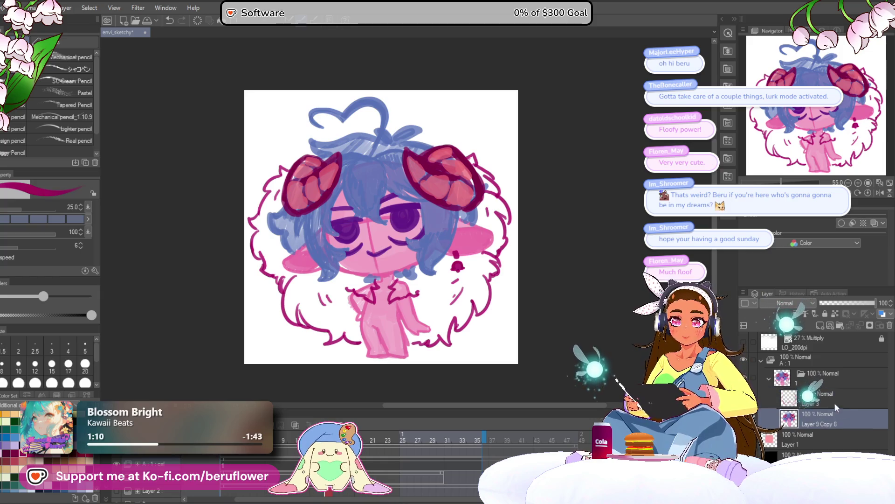
# Step: Paint white fluff over the neck collar, remove one unwanted dab, and reframe the drawing
pyautogui.moveTo(395, 283)
pyautogui.mouseDown()
pyautogui.moveTo(396, 294)
pyautogui.moveTo(412, 286)
pyautogui.mouseUp()
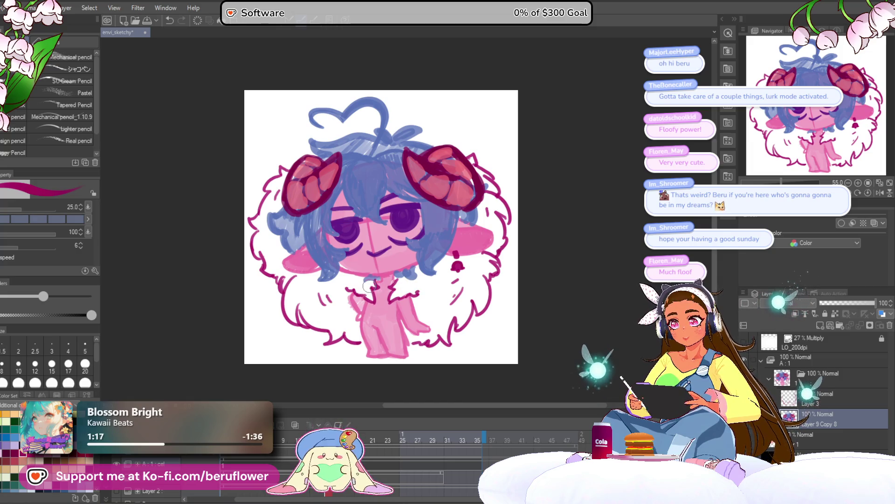
pyautogui.hotkey('ctrl', 'z')
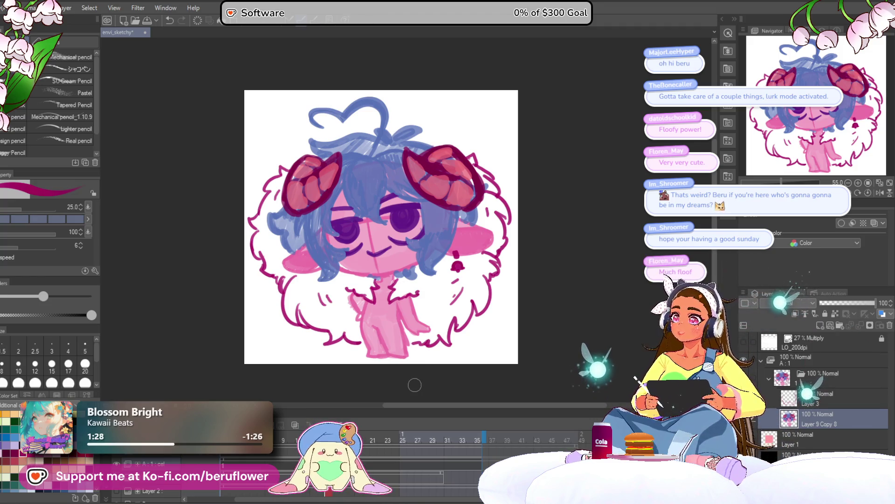
pyautogui.moveTo(556, 307); pyautogui.dragTo(536, 317)
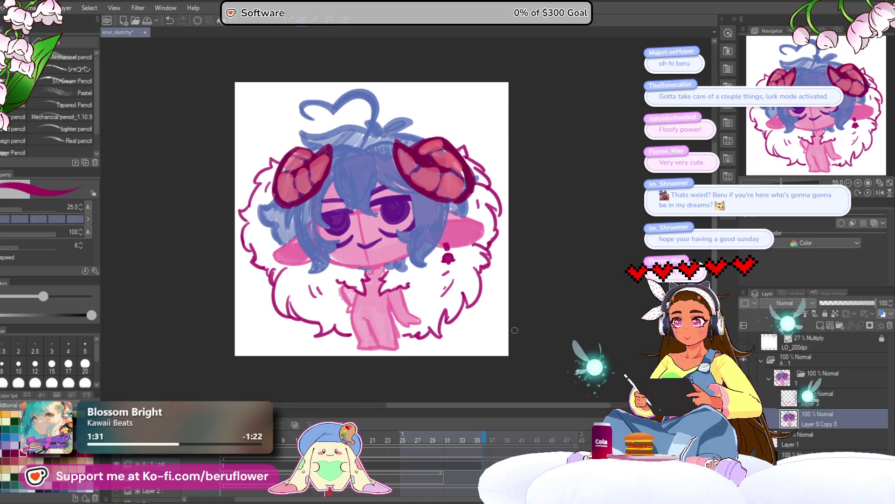
pyautogui.scroll(-2, 515, 330)
pyautogui.scroll(2, 514, 330)
pyautogui.moveTo(640, 324); pyautogui.dragTo(613, 322)
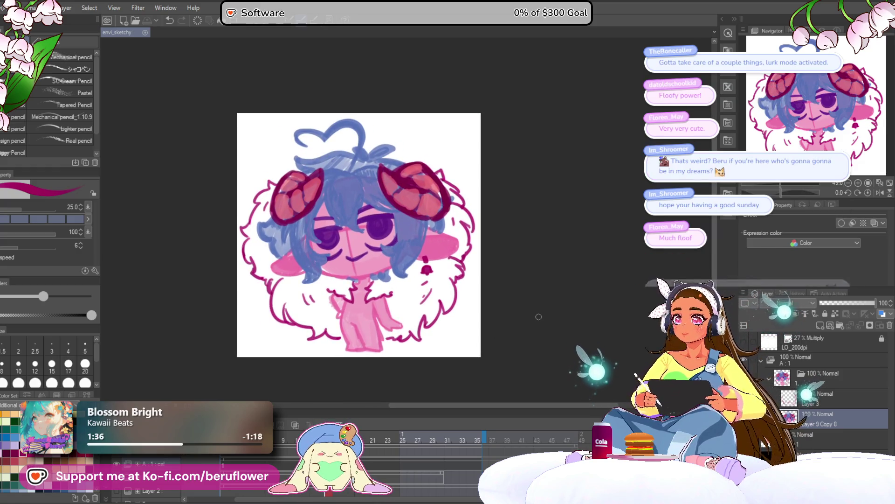
pyautogui.scroll(-1, 520, 164)
pyautogui.scroll(2, 521, 164)
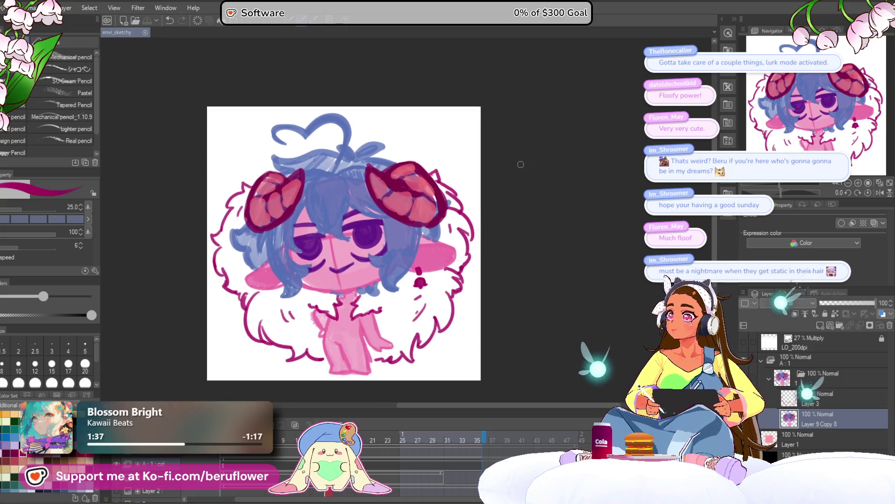
pyautogui.scroll(-1, 521, 164)
pyautogui.moveTo(516, 123); pyautogui.dragTo(514, 102)
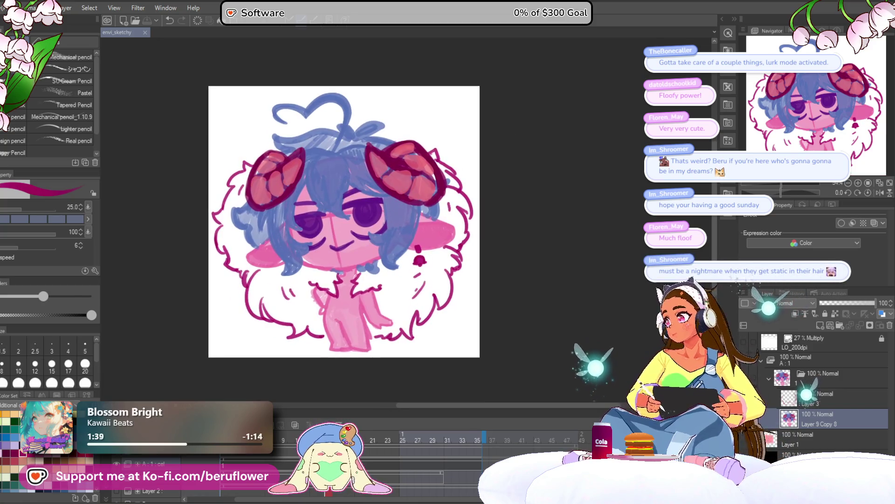
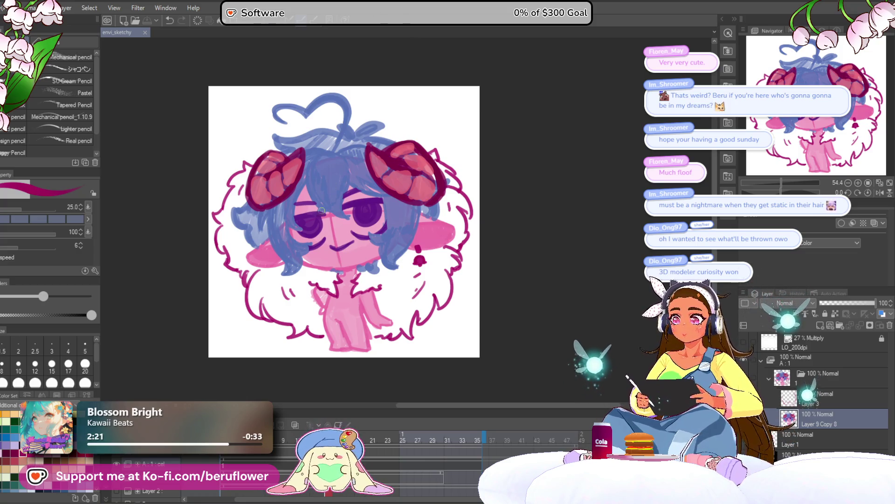
# Step: Zoom and pan over the whole chibi drawing, then make Layer 3 the active layer
pyautogui.scroll(3, 322, 210)
pyautogui.scroll(-4, 326, 219)
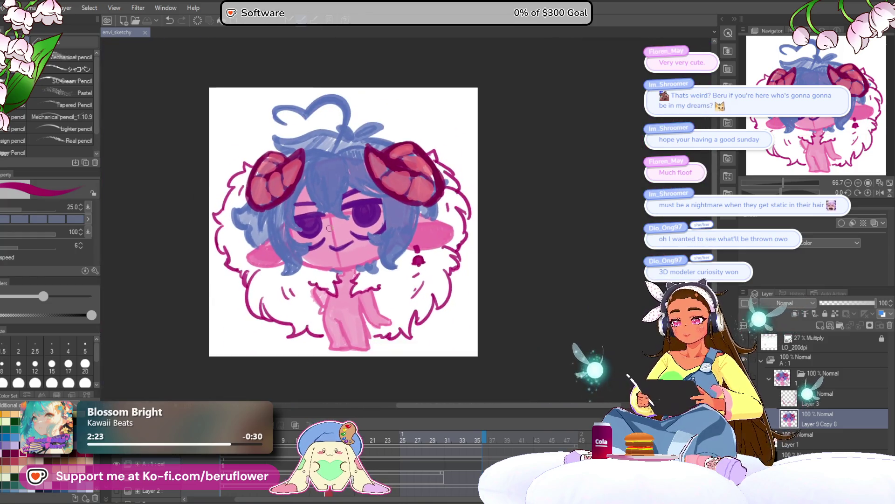
pyautogui.scroll(2, 328, 228)
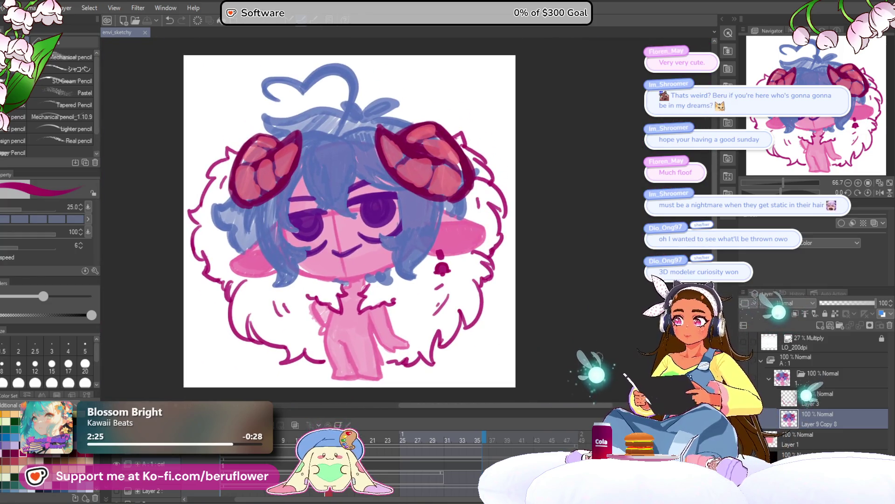
pyautogui.scroll(-5, 360, 300)
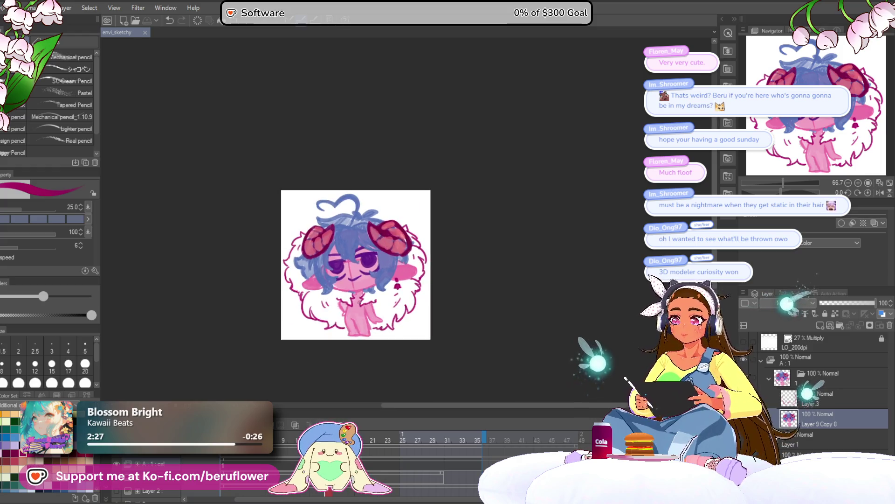
pyautogui.scroll(5, 362, 296)
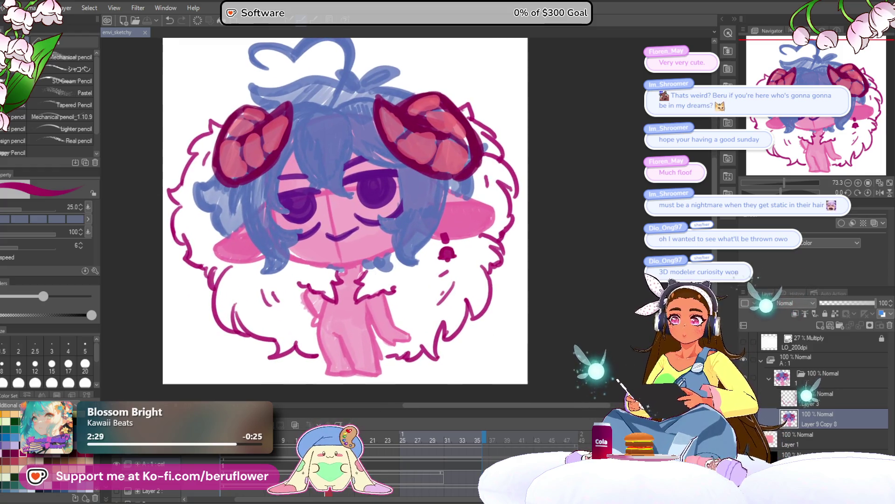
pyautogui.moveTo(637, 359); pyautogui.dragTo(641, 369)
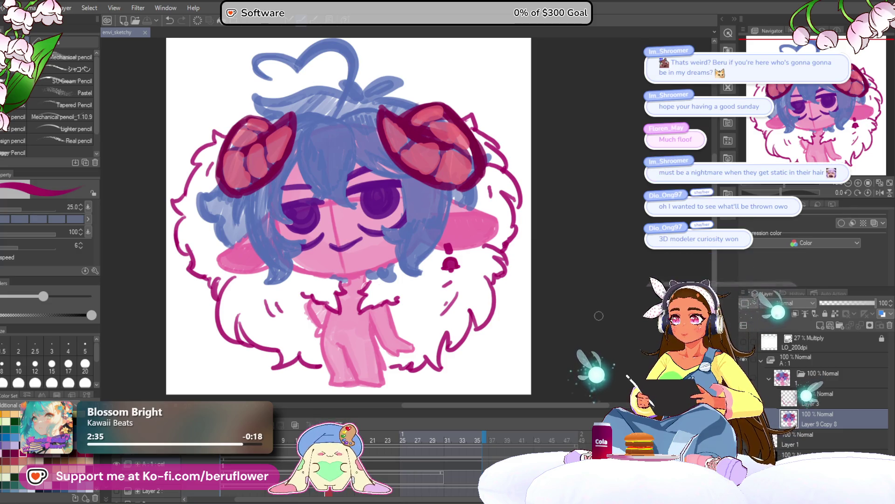
pyautogui.click(782, 389)
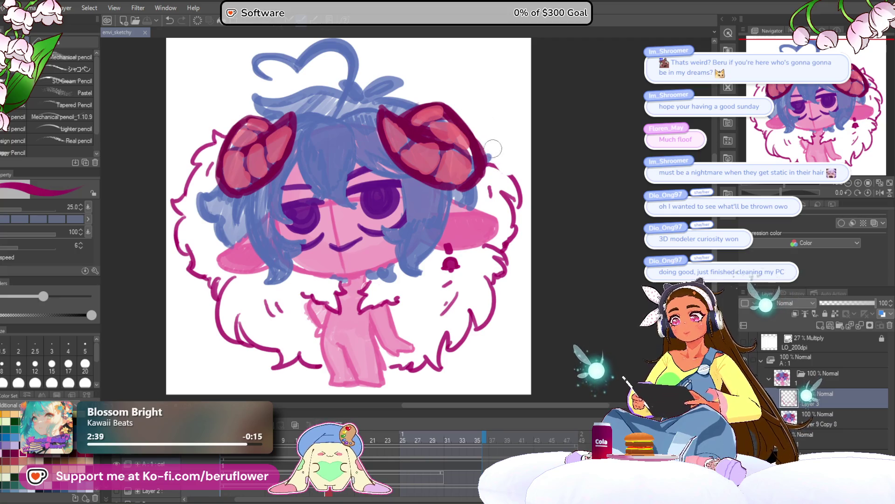
# Step: Duplicate Layer 3 and erase the left, right-horn and upper-right fluff outline strokes
pyautogui.moveTo(510, 196)
pyautogui.mouseDown()
pyautogui.moveTo(522, 231)
pyautogui.moveTo(538, 227)
pyautogui.mouseUp()
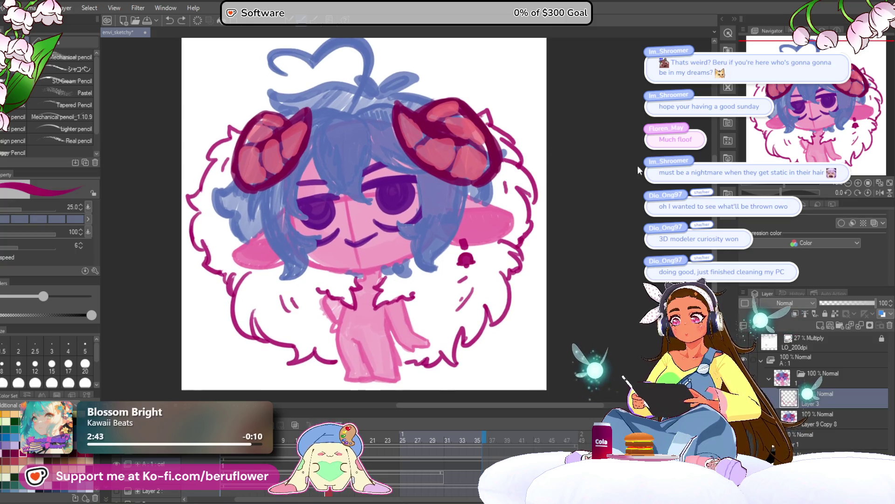
pyautogui.click(821, 323)
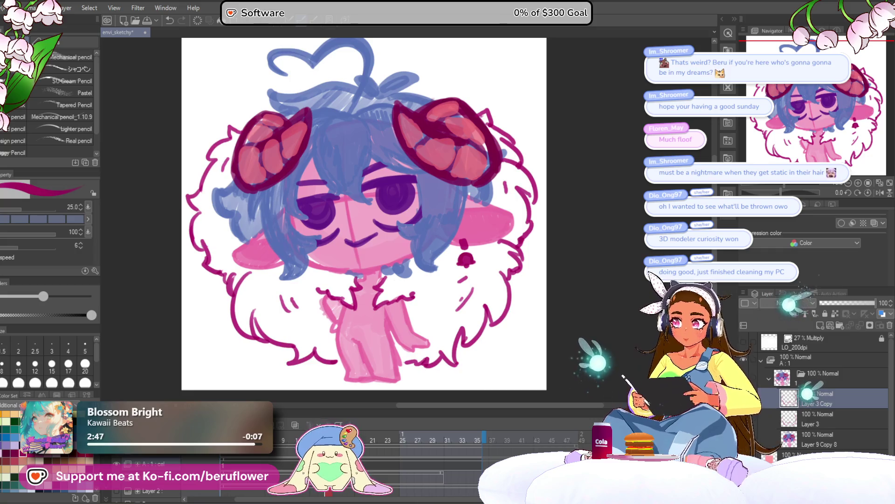
pyautogui.moveTo(190, 201)
pyautogui.mouseDown()
pyautogui.moveTo(195, 266)
pyautogui.moveTo(220, 256)
pyautogui.mouseUp()
pyautogui.hscroll(1, 498, 121)
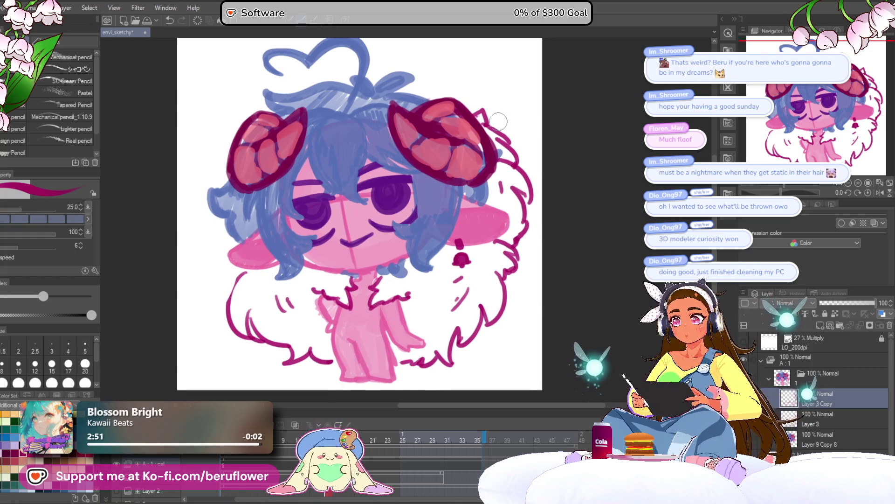
pyautogui.moveTo(508, 145); pyautogui.dragTo(483, 107)
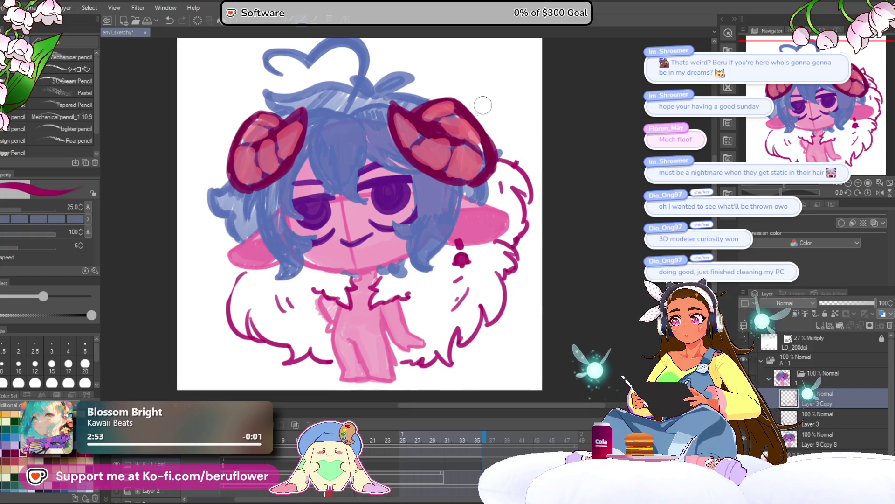
pyautogui.moveTo(515, 160); pyautogui.dragTo(510, 200)
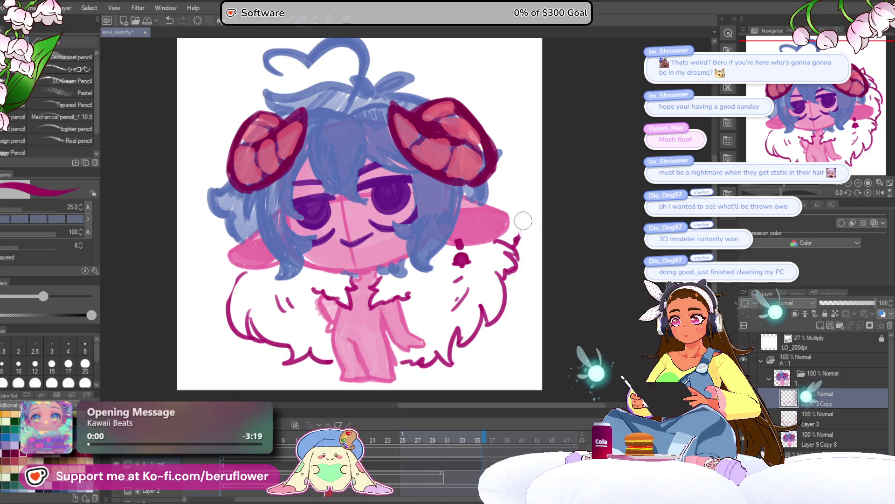
pyautogui.hscroll(-3, 258, 237)
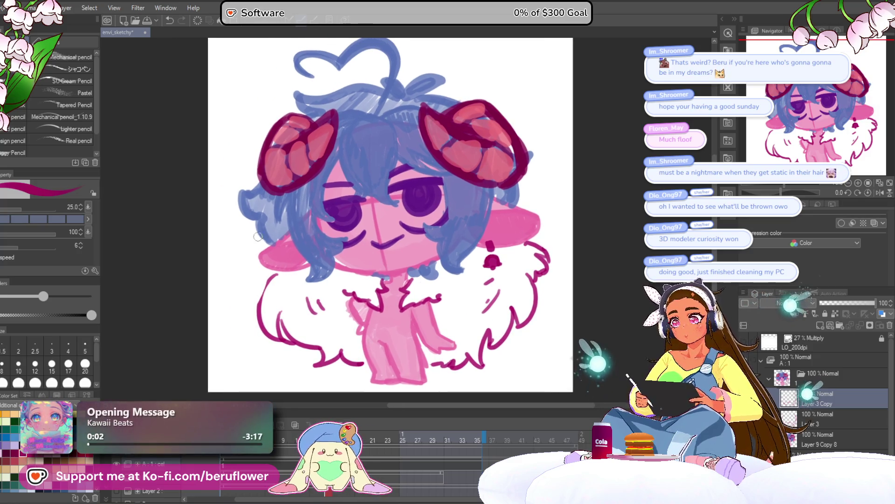
pyautogui.hscroll(3, 505, 214)
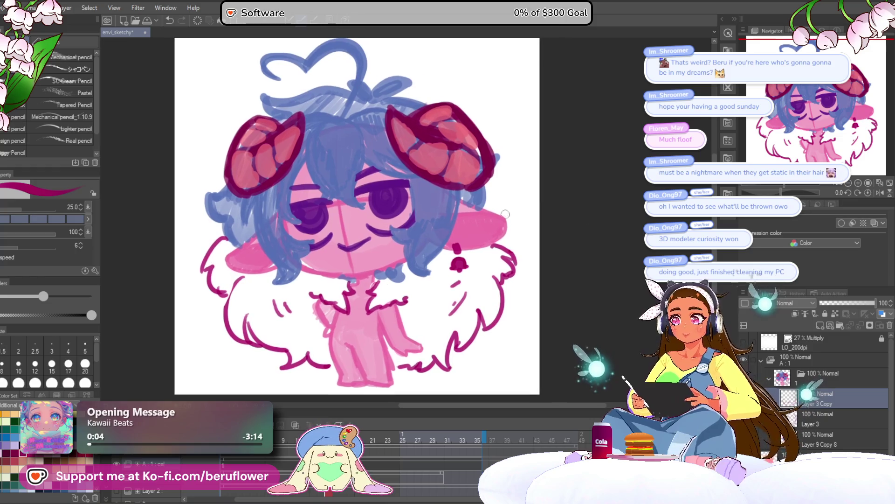
pyautogui.hscroll(2, 505, 214)
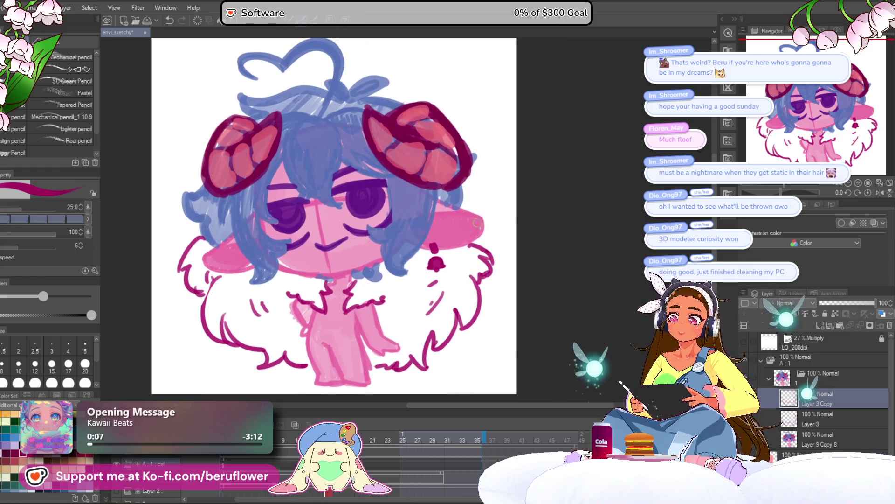
# Step: Try and undo fur strokes on the right, then redraw the outline along the right hair edge
pyautogui.moveTo(477, 223)
pyautogui.mouseDown()
pyautogui.moveTo(494, 233)
pyautogui.moveTo(487, 244)
pyautogui.mouseUp()
pyautogui.hotkey('ctrl', 'z')
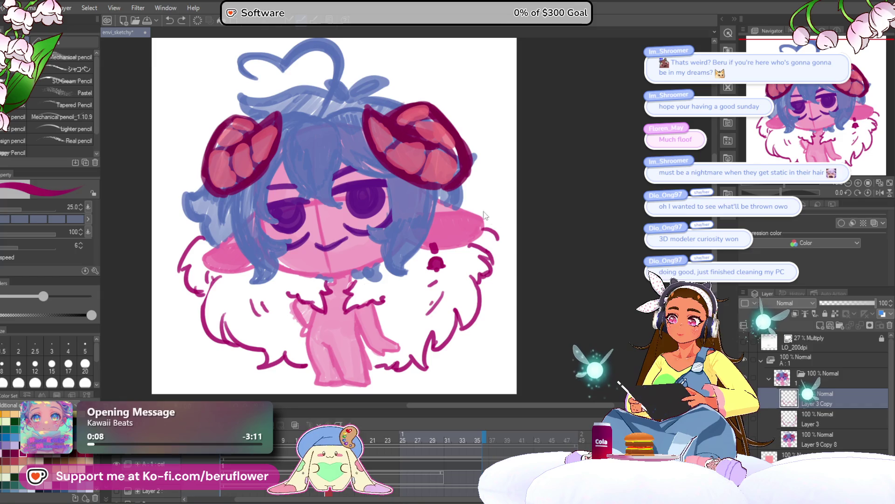
pyautogui.moveTo(463, 205); pyautogui.dragTo(494, 203)
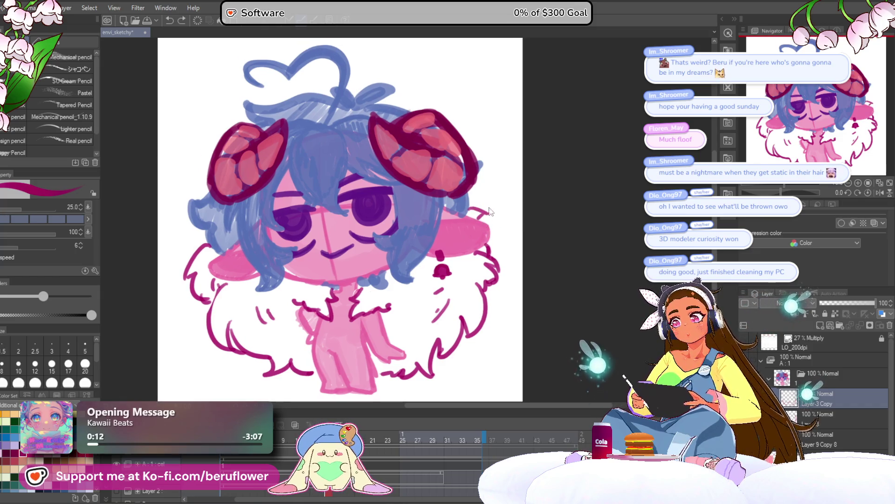
pyautogui.hotkey('ctrl', 'z')
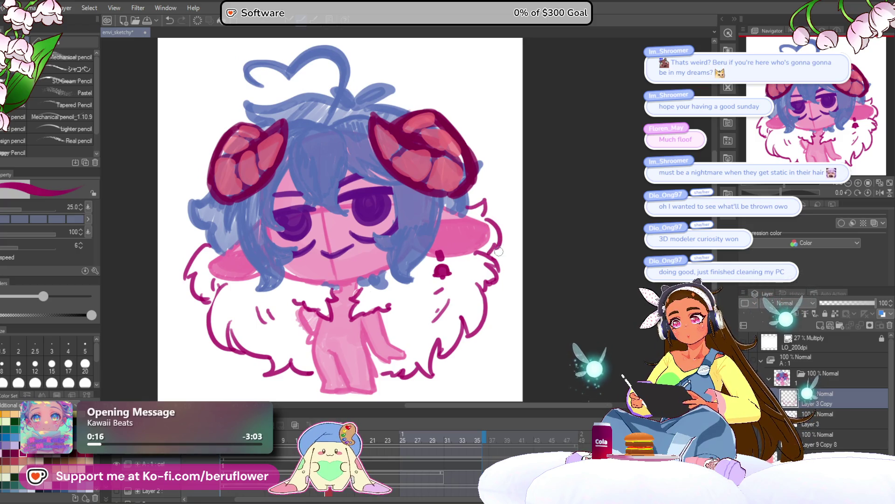
pyautogui.hotkey('ctrl', 'z')
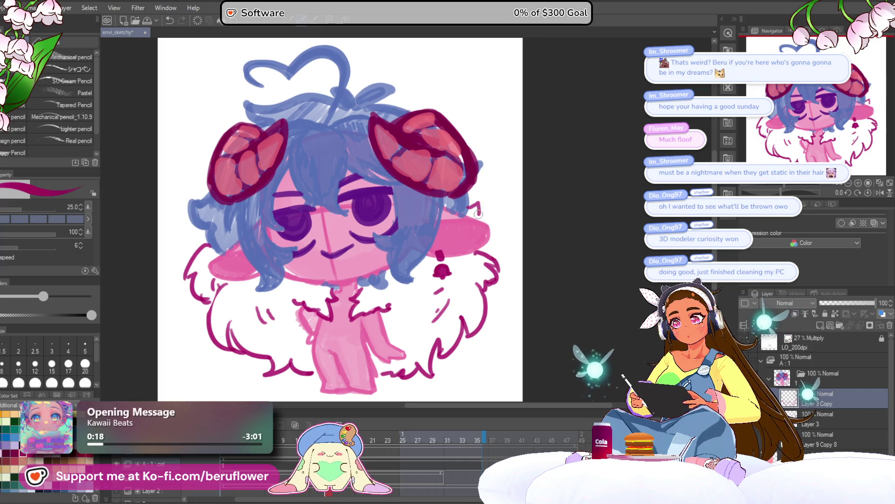
pyautogui.moveTo(479, 202); pyautogui.dragTo(488, 243)
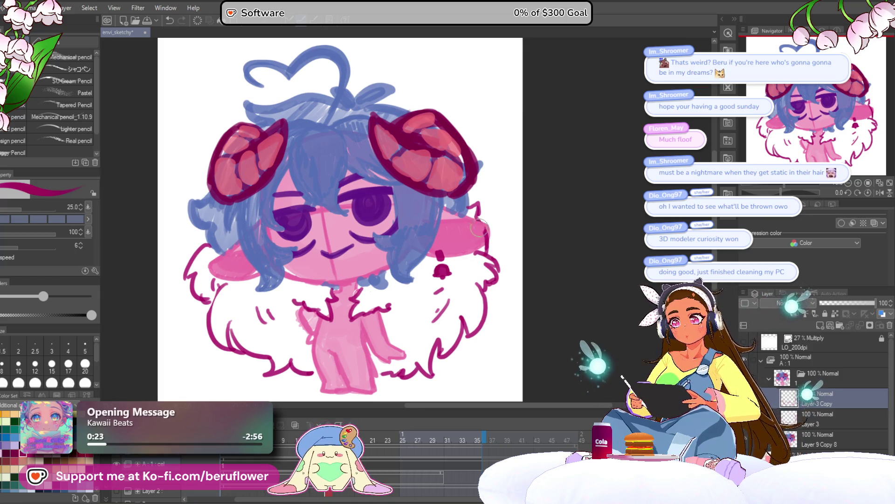
pyautogui.moveTo(262, 312); pyautogui.dragTo(284, 314)
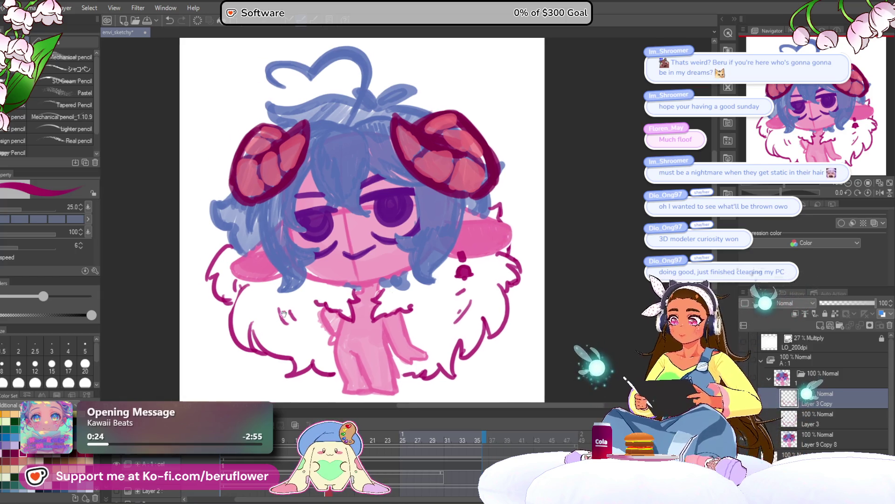
pyautogui.moveTo(583, 211); pyautogui.dragTo(578, 203)
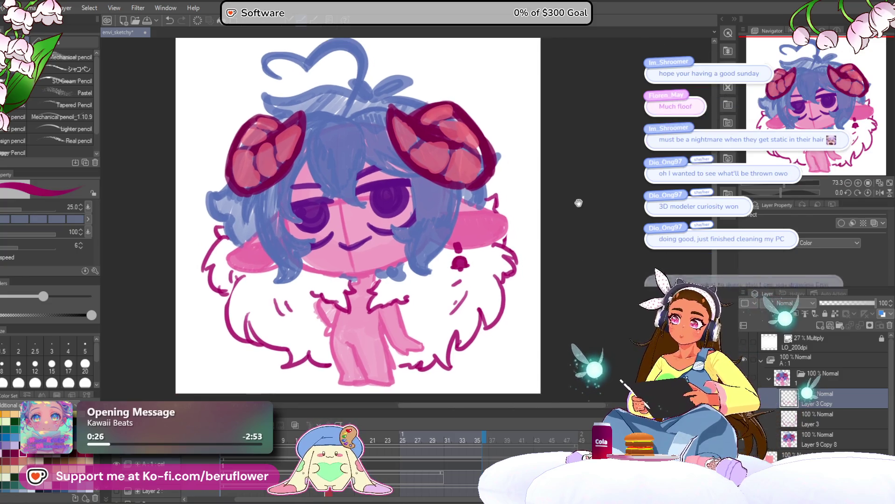
pyautogui.scroll(-2, 512, 270)
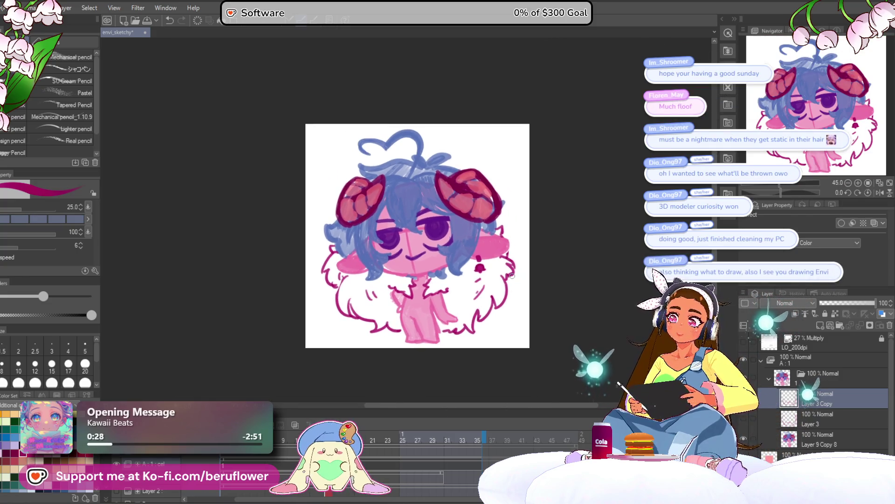
pyautogui.scroll(2, 512, 275)
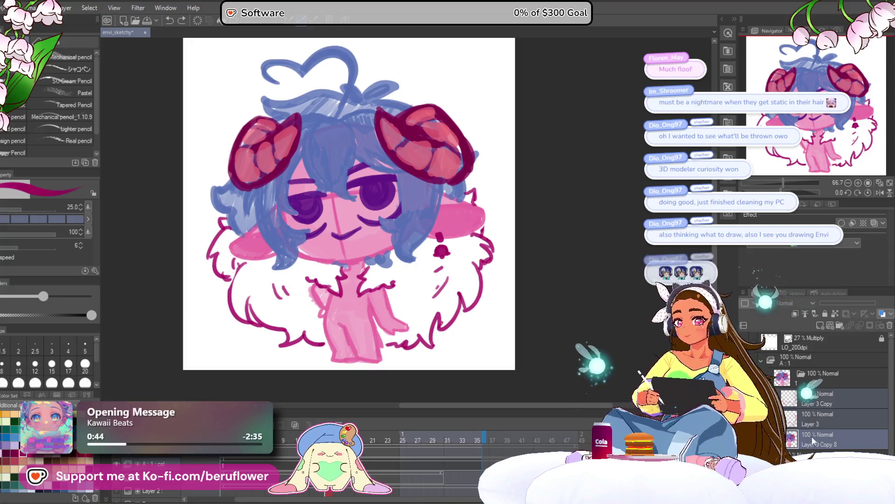
# Step: Delete the Layer 3 Copy and Layer 3 layers, keeping Layer 3 Copy 2 selected
pyautogui.click(811, 439)
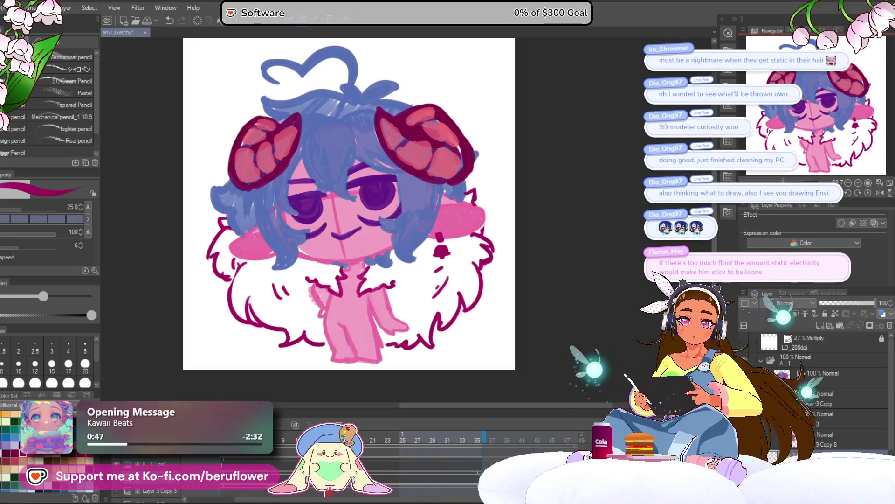
pyautogui.click(819, 401)
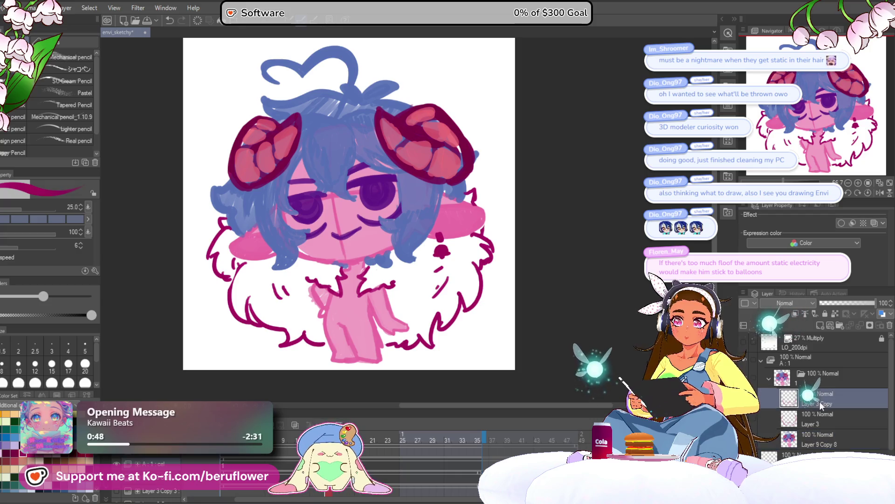
pyautogui.click(889, 326)
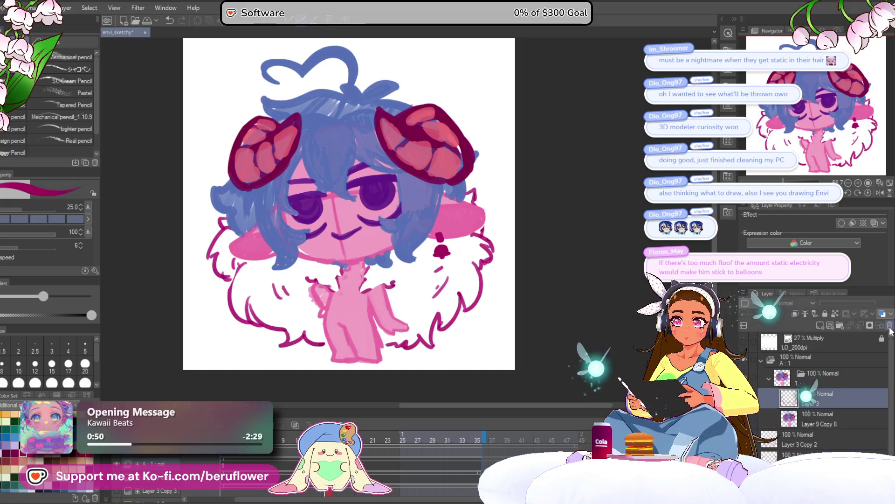
pyautogui.click(889, 326)
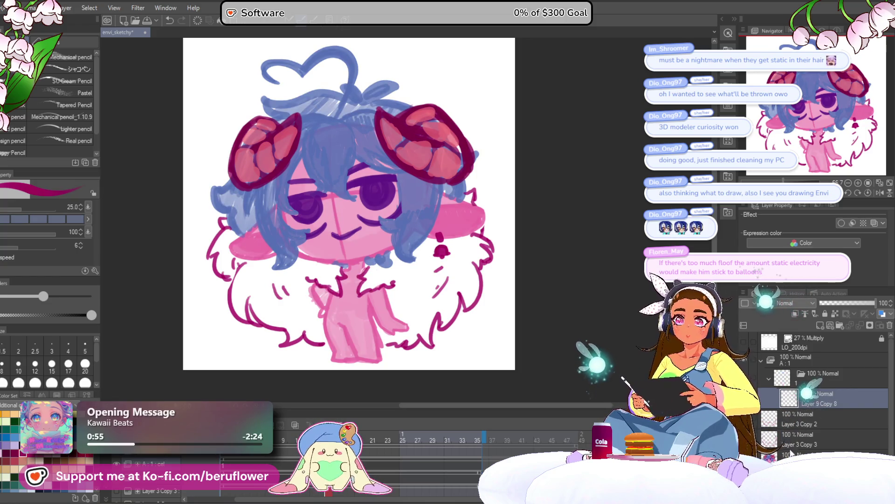
pyautogui.click(799, 419)
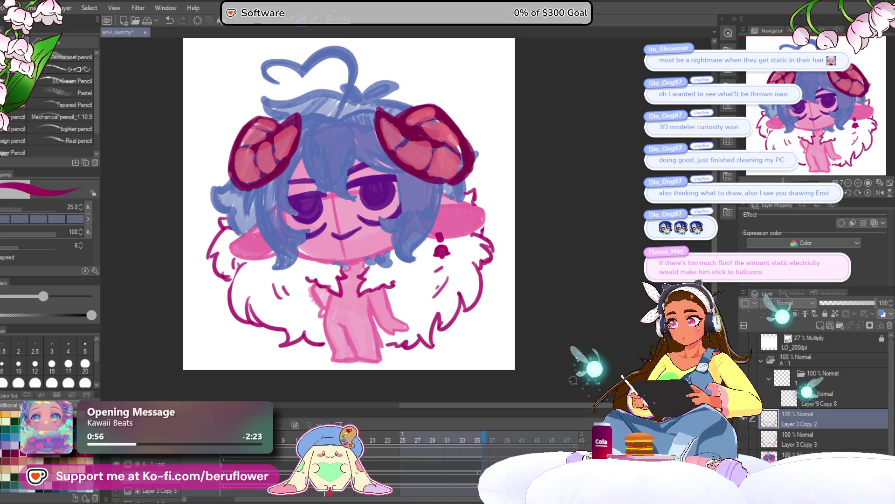
pyautogui.moveTo(573, 380)
pyautogui.mouseDown()
pyautogui.moveTo(544, 356)
pyautogui.moveTo(554, 334)
pyautogui.mouseUp()
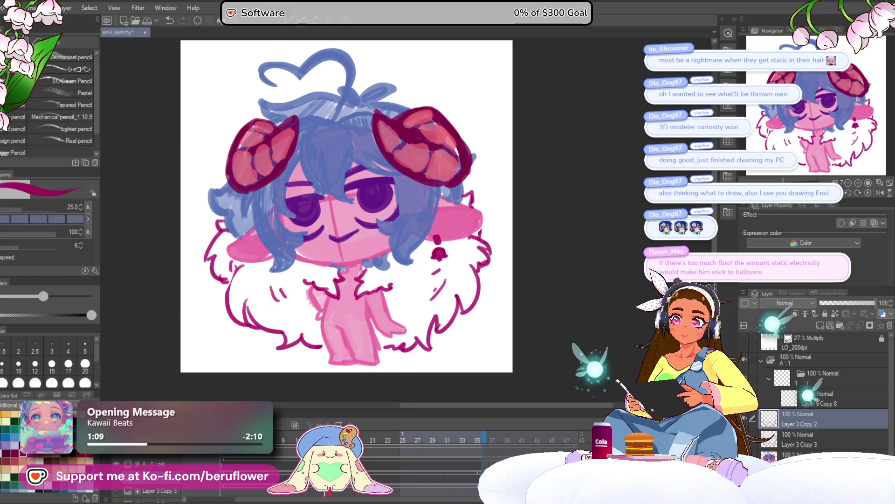
# Step: Set Layer 3 Copy 2 to 33% opacity, return to Layer 9 Copy 8, and save
pyautogui.click(803, 453)
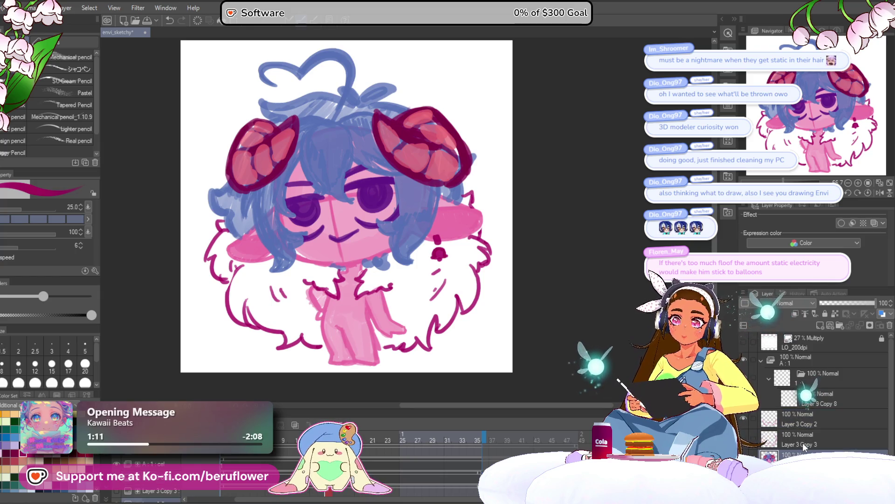
pyautogui.click(801, 424)
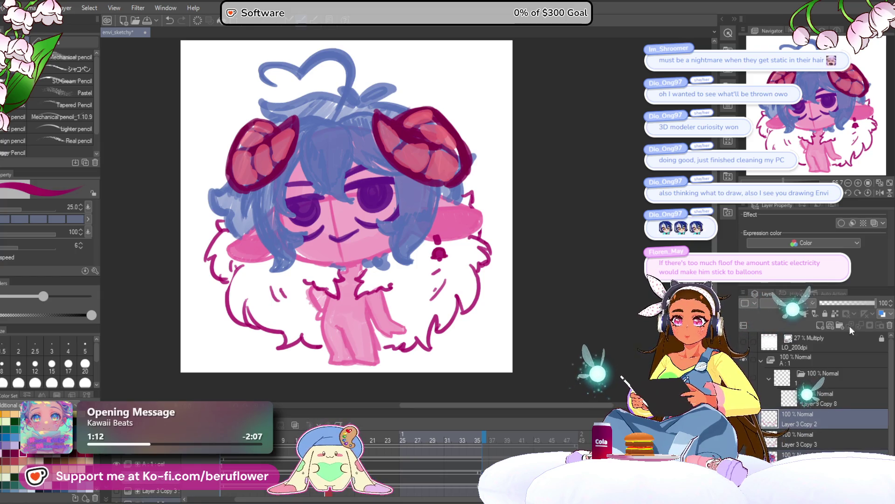
pyautogui.click(838, 302)
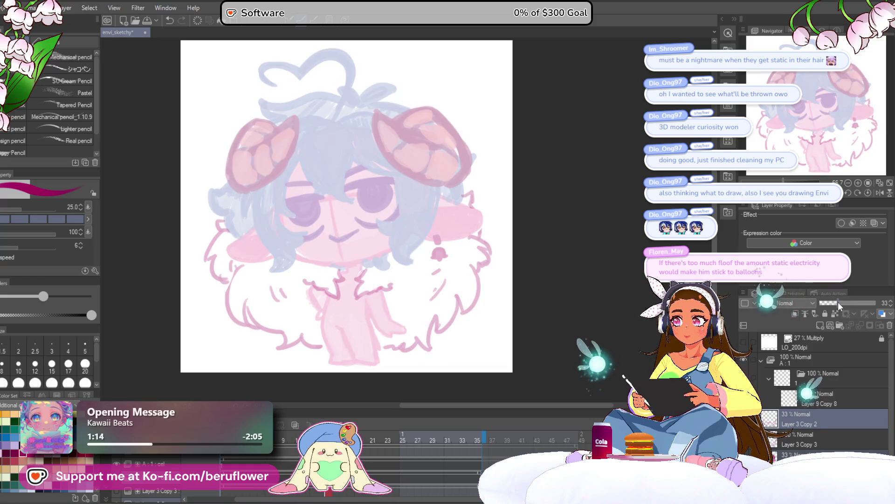
pyautogui.click(822, 400)
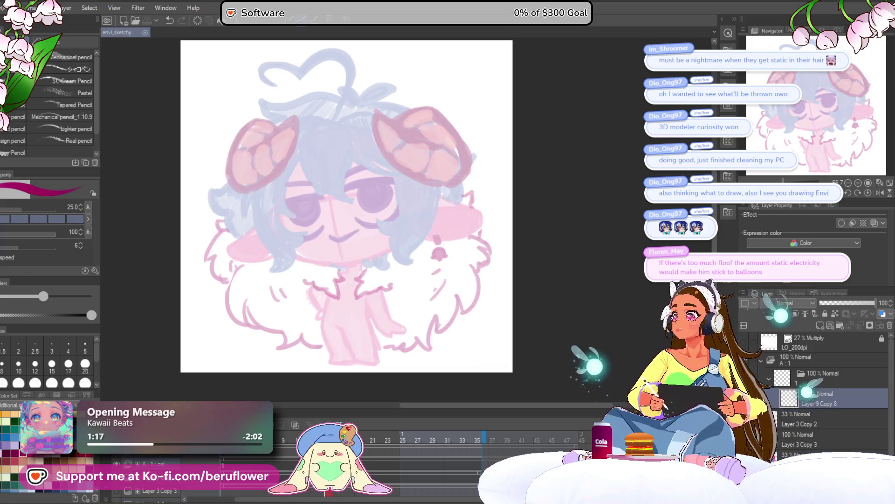
pyautogui.hotkey('ctrl', 's')
pyautogui.click(75, 69)
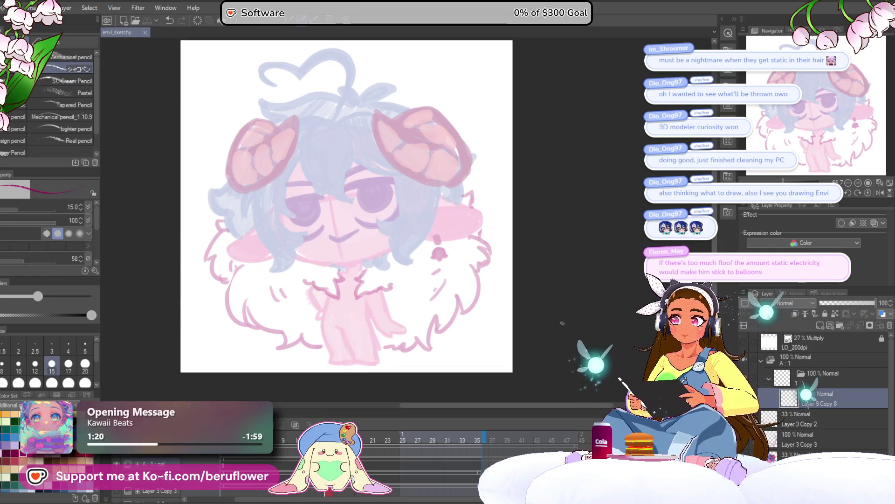
# Step: Rotate the canvas toward the neck and sketch a magenta choker line across it
pyautogui.scroll(4, 336, 208)
pyautogui.moveTo(340, 310); pyautogui.dragTo(352, 241)
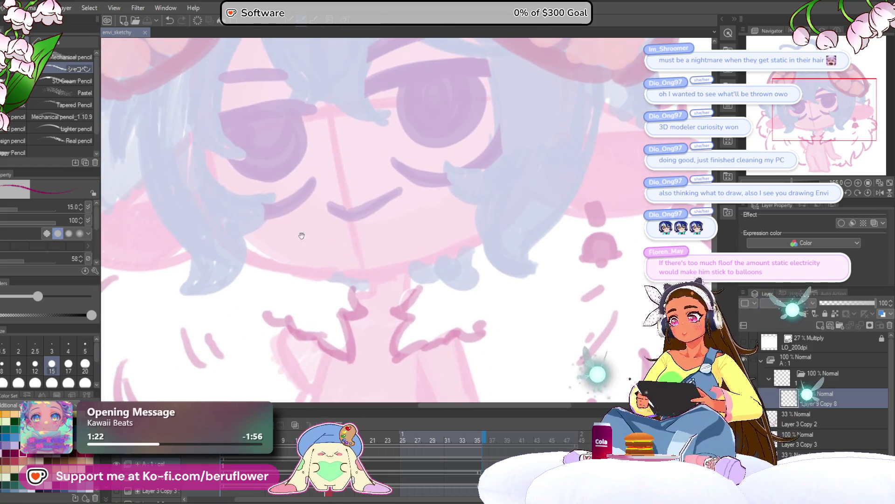
pyautogui.moveTo(245, 258); pyautogui.dragTo(303, 271)
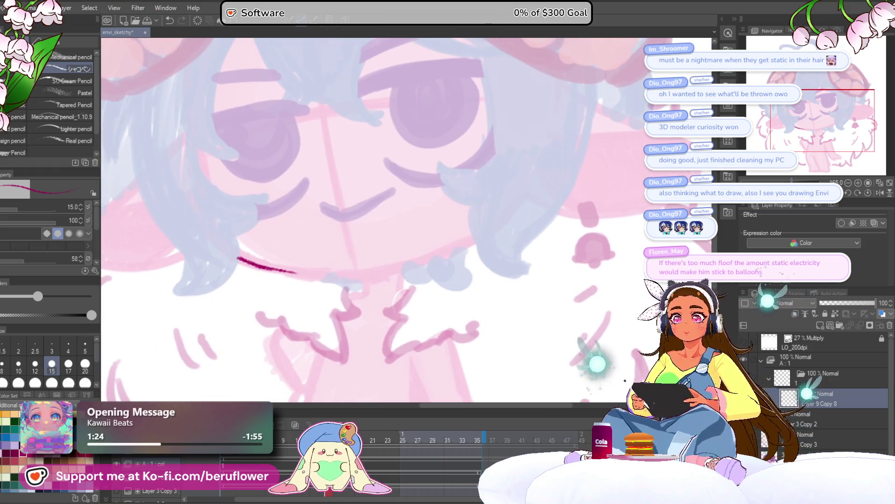
pyautogui.moveTo(487, 224)
pyautogui.mouseDown()
pyautogui.moveTo(438, 298)
pyautogui.moveTo(383, 122)
pyautogui.moveTo(337, 200)
pyautogui.mouseUp()
pyautogui.moveTo(371, 140); pyautogui.dragTo(326, 235)
# Step: Raise the pen size to 20, redraw the choker thicker, reset rotation, and add hanging ticks
pyautogui.click(85, 365)
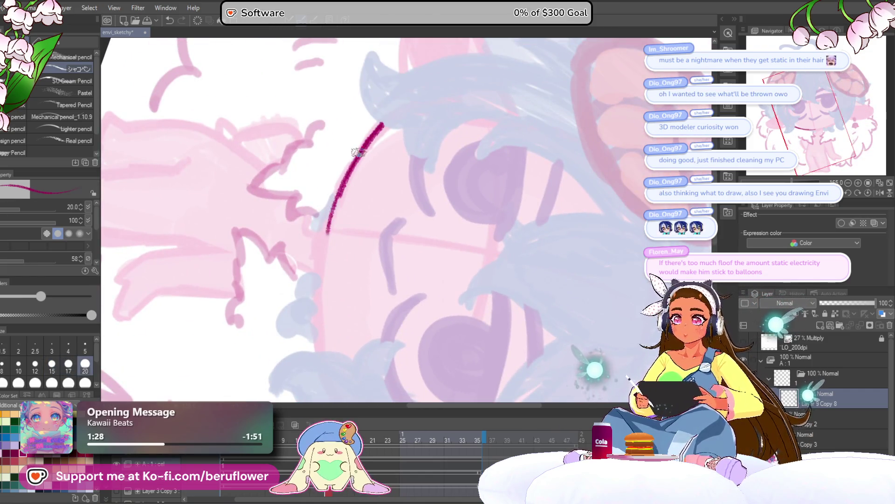
pyautogui.moveTo(382, 124); pyautogui.dragTo(326, 223)
pyautogui.moveTo(359, 167)
pyautogui.mouseDown()
pyautogui.moveTo(317, 312)
pyautogui.moveTo(321, 242)
pyautogui.moveTo(320, 355)
pyautogui.mouseUp()
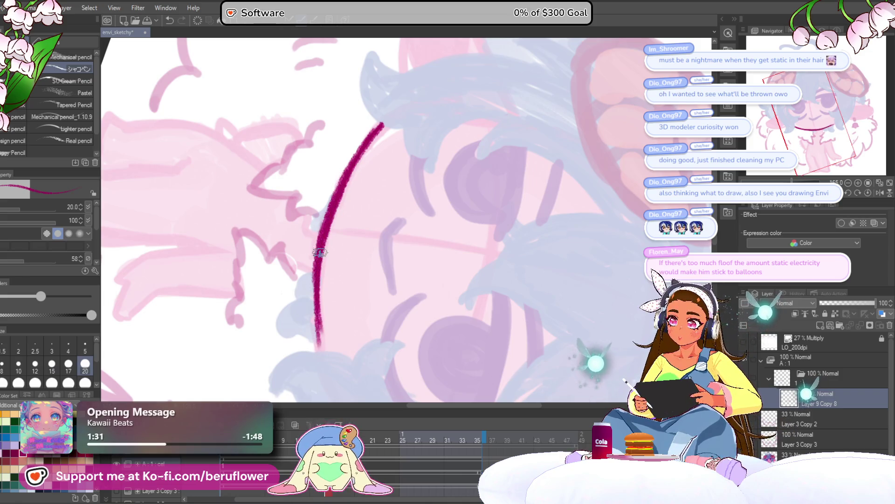
pyautogui.moveTo(317, 280); pyautogui.dragTo(322, 357)
pyautogui.moveTo(319, 299); pyautogui.dragTo(325, 354)
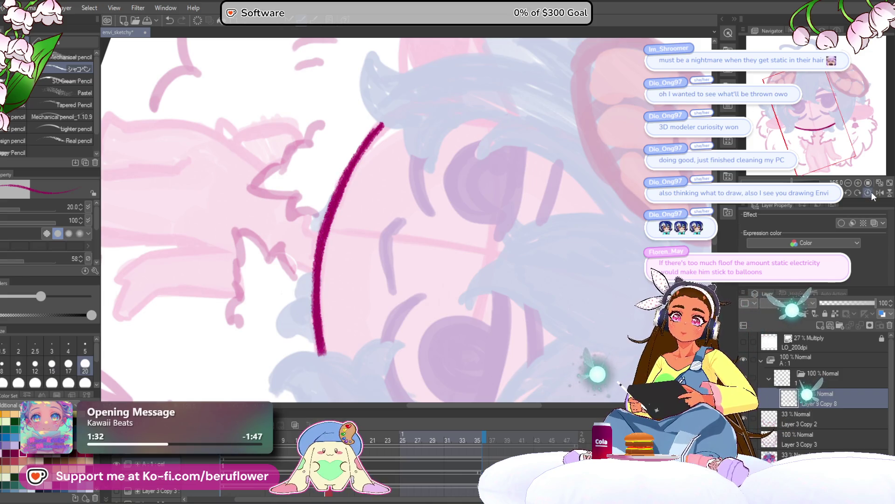
pyautogui.click(868, 193)
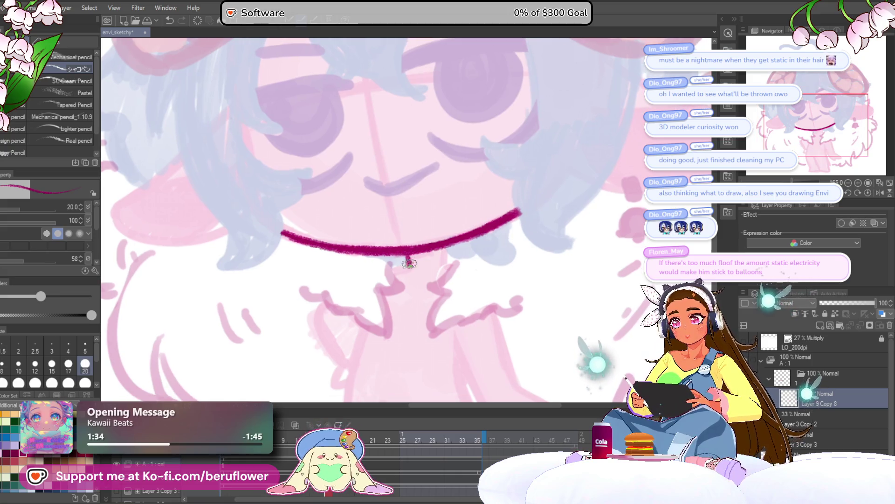
pyautogui.moveTo(410, 251)
pyautogui.mouseDown()
pyautogui.moveTo(409, 265)
pyautogui.moveTo(444, 264)
pyautogui.moveTo(434, 245)
pyautogui.moveTo(408, 248)
pyautogui.mouseUp()
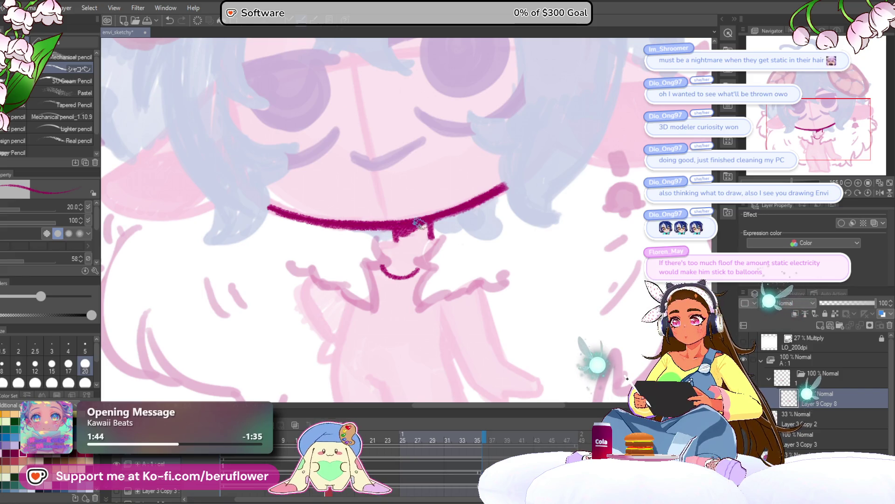
# Step: Shape the choker's centre into a bell pendant with a small bow loop beneath
pyautogui.moveTo(404, 231); pyautogui.dragTo(406, 235)
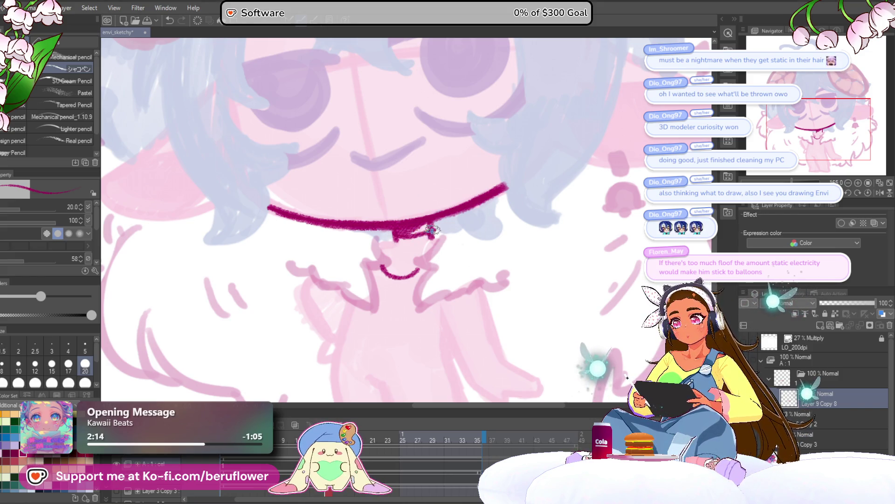
pyautogui.hotkey('ctrl', 'z')
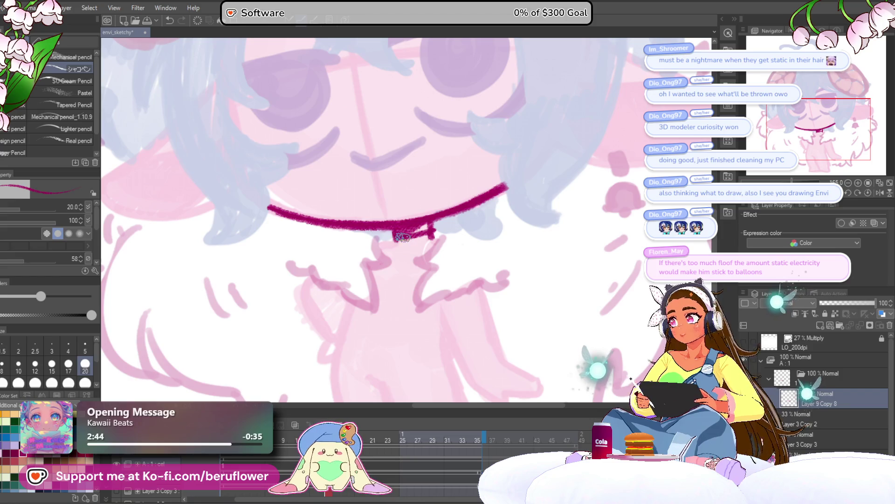
pyautogui.moveTo(415, 235)
pyautogui.mouseDown()
pyautogui.moveTo(408, 236)
pyautogui.moveTo(422, 248)
pyautogui.moveTo(410, 212)
pyautogui.moveTo(405, 234)
pyautogui.moveTo(432, 239)
pyautogui.moveTo(415, 229)
pyautogui.mouseUp()
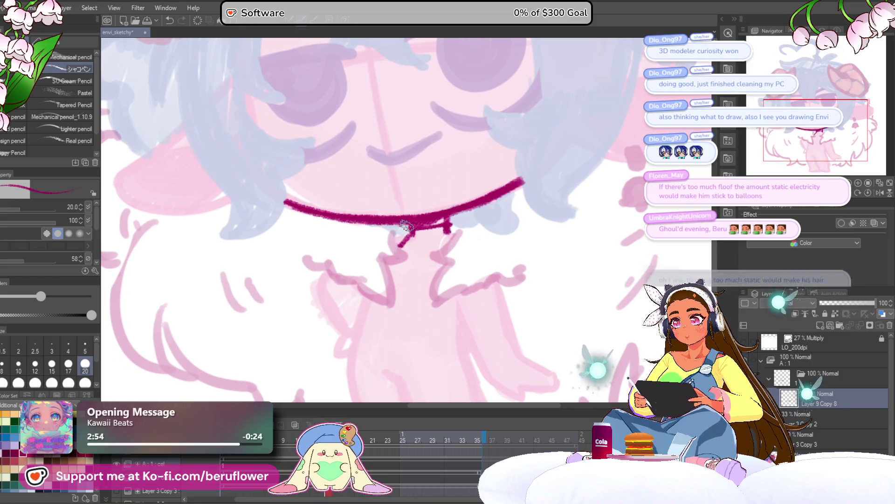
pyautogui.moveTo(423, 311); pyautogui.dragTo(415, 310)
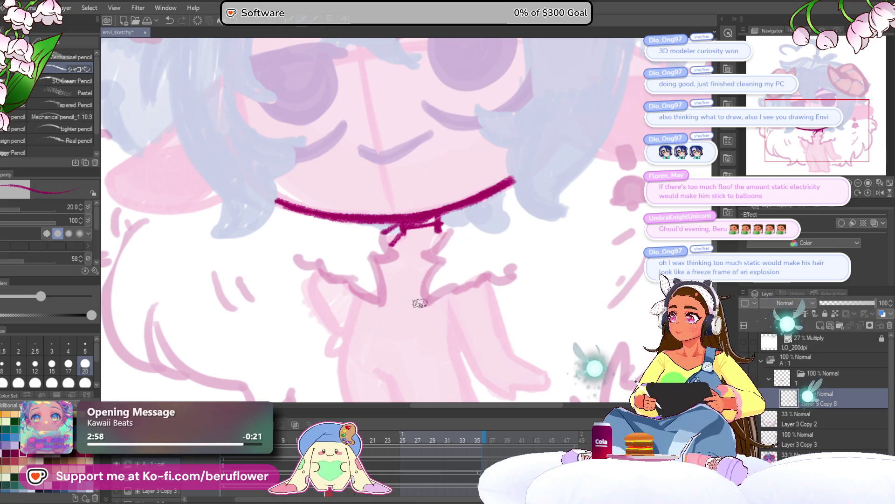
pyautogui.moveTo(417, 311); pyautogui.dragTo(408, 314)
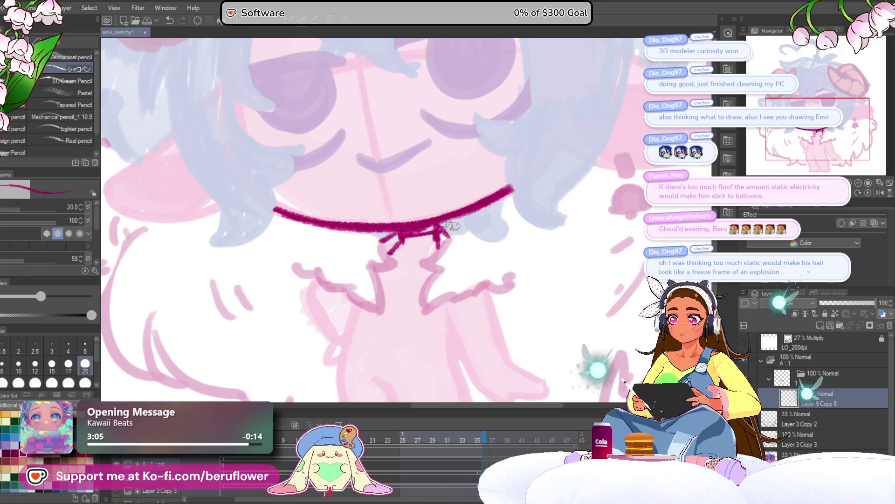
pyautogui.moveTo(428, 254)
pyautogui.mouseDown()
pyautogui.moveTo(438, 256)
pyautogui.moveTo(459, 227)
pyautogui.moveTo(452, 230)
pyautogui.mouseUp()
pyautogui.moveTo(435, 269); pyautogui.dragTo(426, 263)
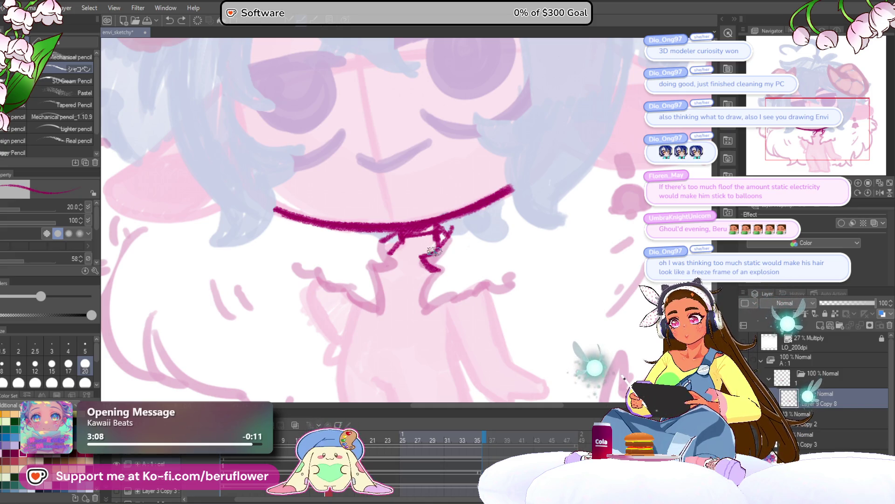
# Step: Ink the chest, right shoulder, neck and left collar lines of the torso
pyautogui.moveTo(445, 266)
pyautogui.mouseDown()
pyautogui.moveTo(410, 224)
pyautogui.moveTo(391, 229)
pyautogui.mouseUp()
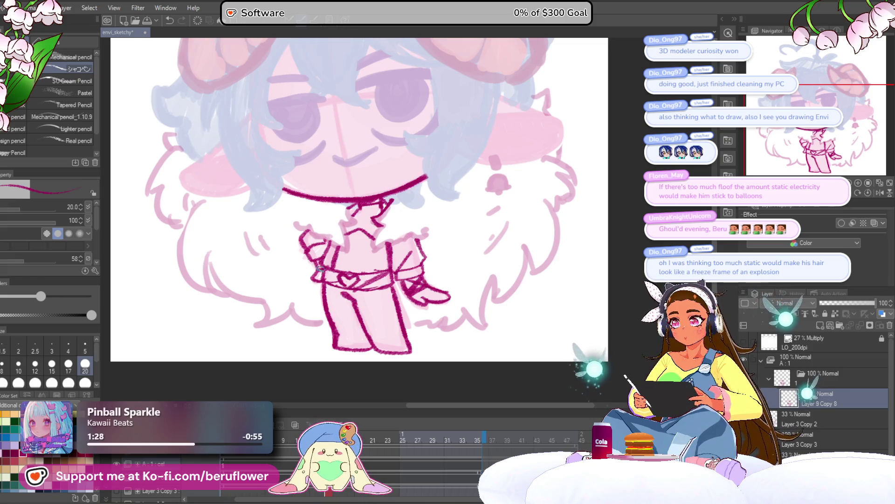
pyautogui.scroll(3, 321, 264)
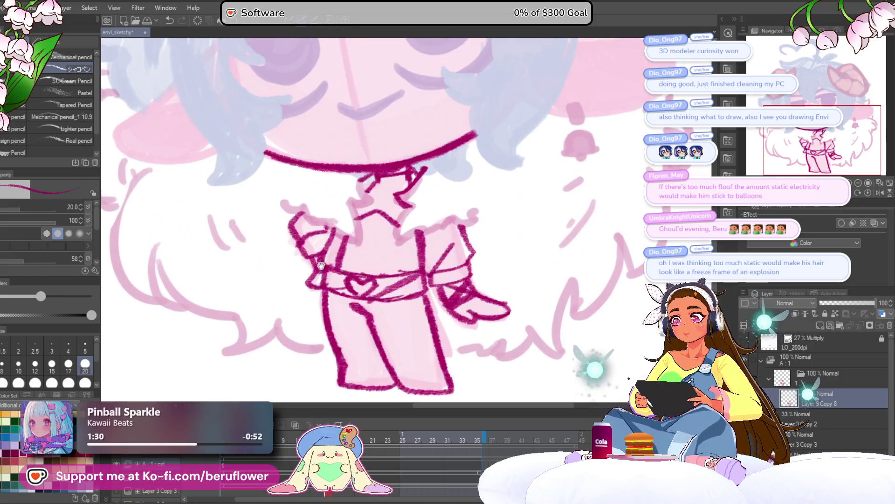
pyautogui.moveTo(387, 256)
pyautogui.mouseDown()
pyautogui.moveTo(392, 228)
pyautogui.moveTo(397, 263)
pyautogui.moveTo(387, 298)
pyautogui.moveTo(402, 271)
pyautogui.moveTo(380, 296)
pyautogui.moveTo(431, 275)
pyautogui.moveTo(422, 287)
pyautogui.moveTo(426, 259)
pyautogui.moveTo(455, 252)
pyautogui.mouseUp()
pyautogui.press('e')
pyautogui.moveTo(398, 271); pyautogui.dragTo(443, 276)
pyautogui.moveTo(373, 219)
pyautogui.mouseDown()
pyautogui.moveTo(379, 245)
pyautogui.moveTo(362, 254)
pyautogui.moveTo(380, 291)
pyautogui.moveTo(324, 275)
pyautogui.mouseUp()
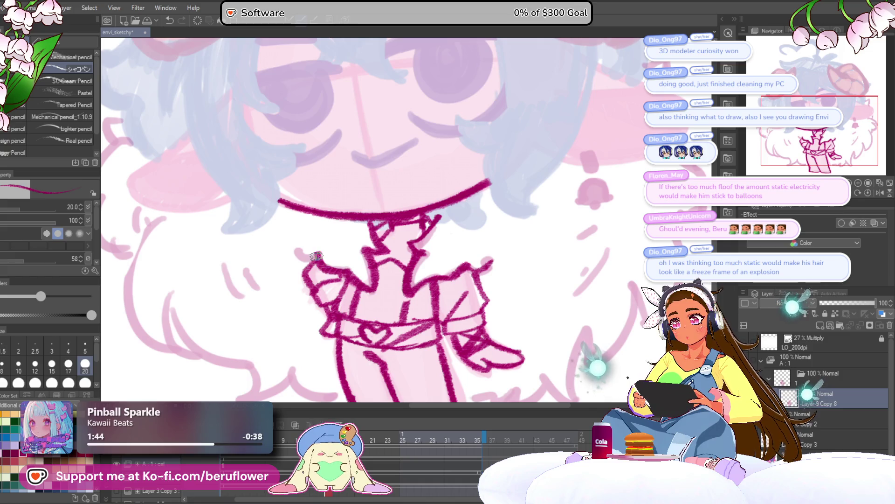
pyautogui.moveTo(443, 226); pyautogui.dragTo(410, 174)
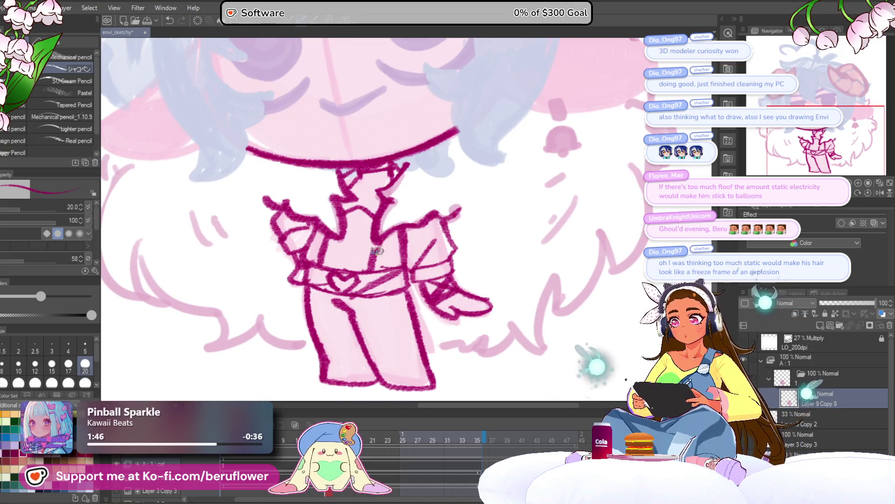
pyautogui.scroll(-5, 373, 257)
pyautogui.scroll(4, 375, 250)
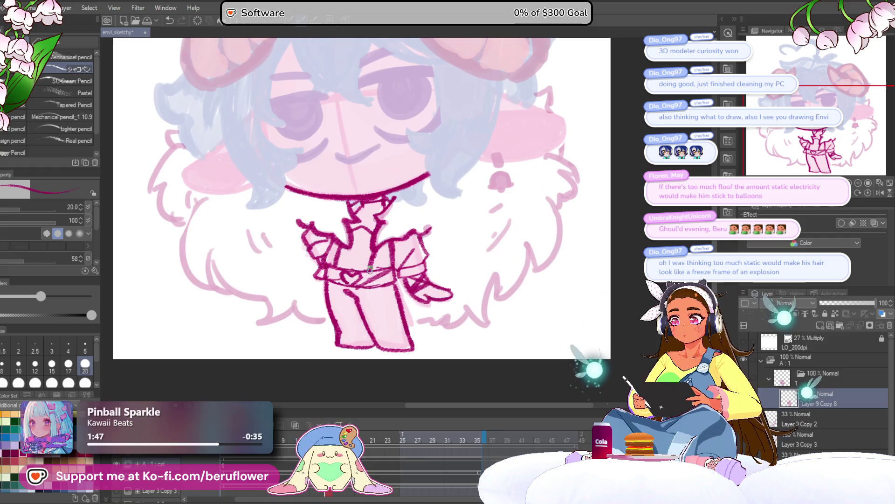
# Step: Ink and redraw the collar and neck lines under the chin
pyautogui.scroll(3, 377, 243)
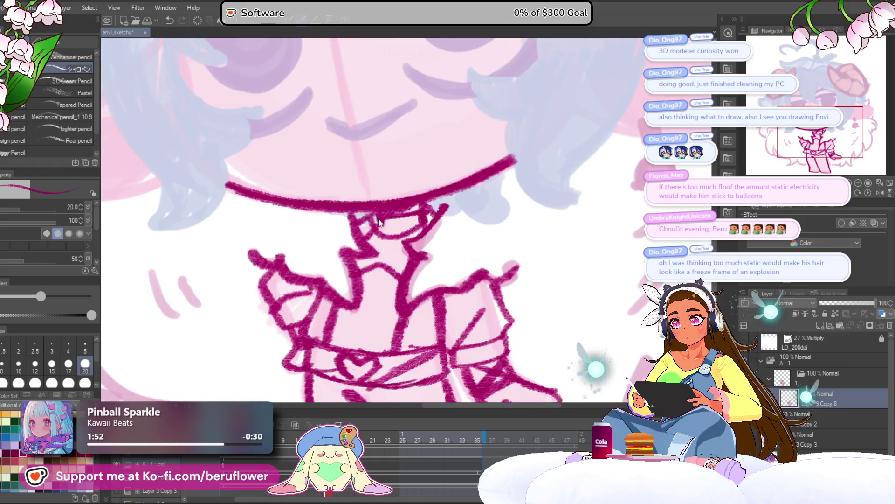
pyautogui.moveTo(384, 227)
pyautogui.mouseDown()
pyautogui.moveTo(373, 221)
pyautogui.moveTo(424, 214)
pyautogui.moveTo(373, 233)
pyautogui.mouseUp()
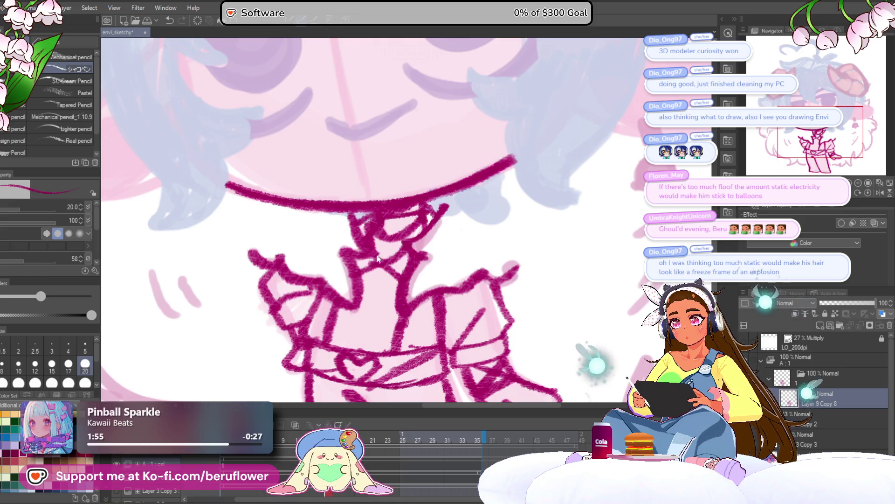
pyautogui.hotkey('ctrl', 'z')
pyautogui.moveTo(373, 261)
pyautogui.mouseDown()
pyautogui.moveTo(410, 244)
pyautogui.moveTo(364, 280)
pyautogui.mouseUp()
pyautogui.moveTo(399, 242)
pyautogui.mouseDown()
pyautogui.moveTo(396, 261)
pyautogui.moveTo(387, 229)
pyautogui.mouseUp()
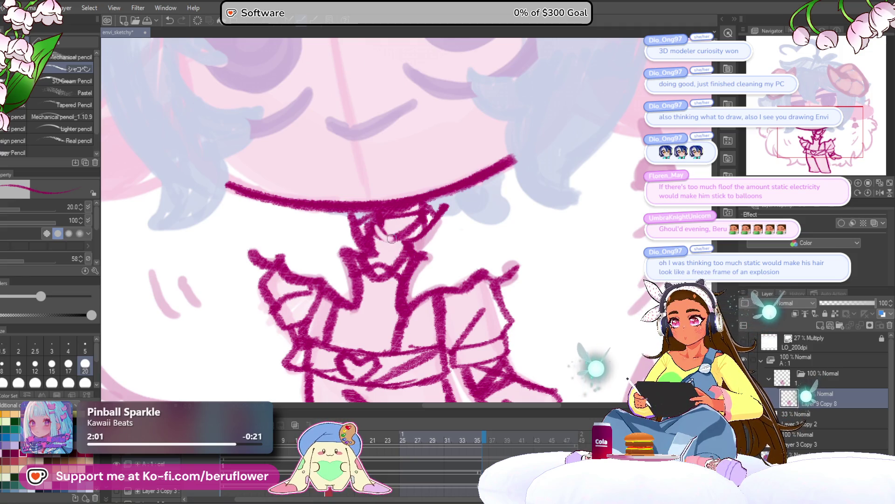
pyautogui.moveTo(376, 229); pyautogui.dragTo(369, 256)
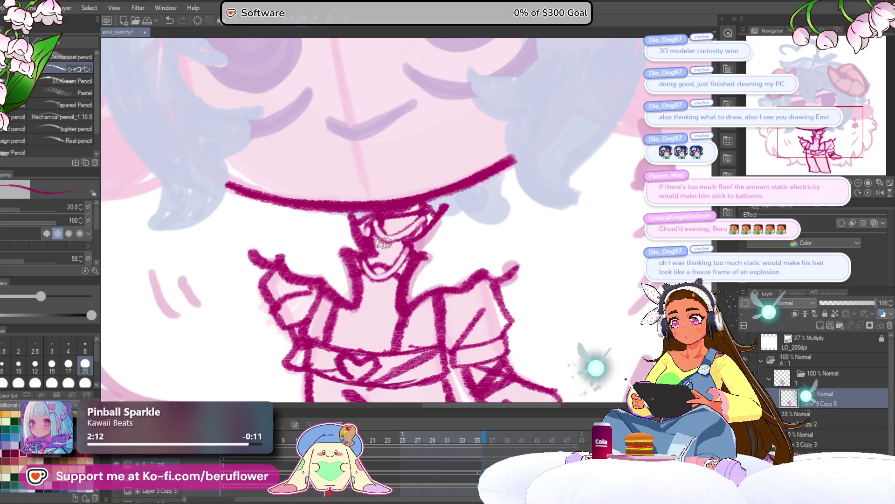
# Step: Hatch the collar in darker magenta, add small dark marks, and zoom out to check
pyautogui.moveTo(388, 223)
pyautogui.mouseDown()
pyautogui.moveTo(410, 216)
pyautogui.moveTo(374, 243)
pyautogui.moveTo(377, 256)
pyautogui.moveTo(395, 252)
pyautogui.moveTo(395, 262)
pyautogui.mouseUp()
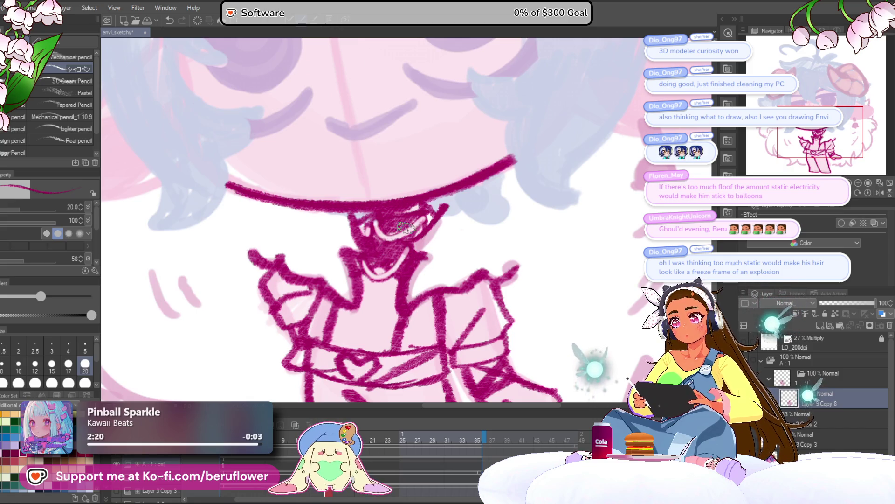
pyautogui.moveTo(349, 230)
pyautogui.mouseDown()
pyautogui.moveTo(368, 256)
pyautogui.moveTo(343, 240)
pyautogui.moveTo(366, 251)
pyautogui.moveTo(359, 242)
pyautogui.mouseUp()
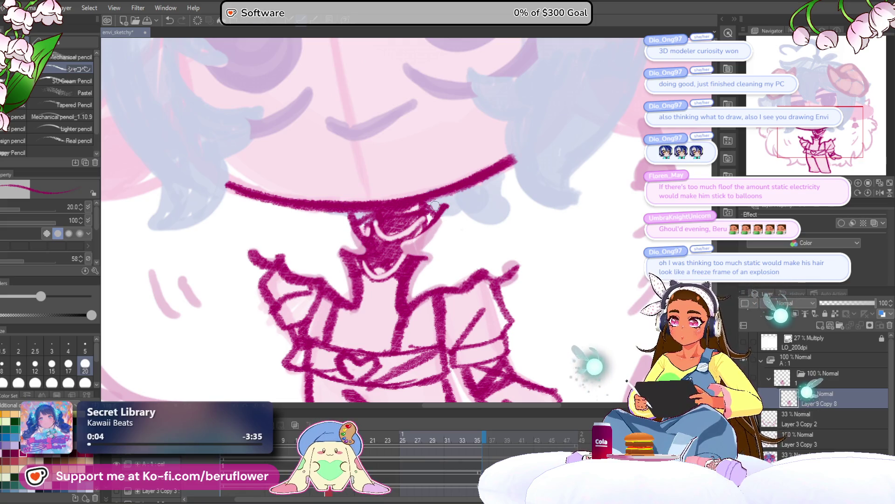
pyautogui.moveTo(432, 223); pyautogui.dragTo(405, 252)
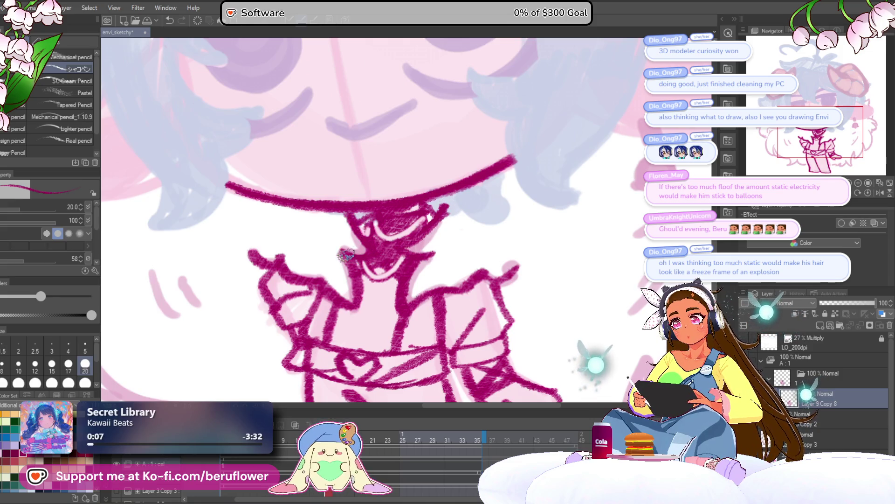
pyautogui.hotkey('ctrl', '0')
pyautogui.scroll(5, 325, 217)
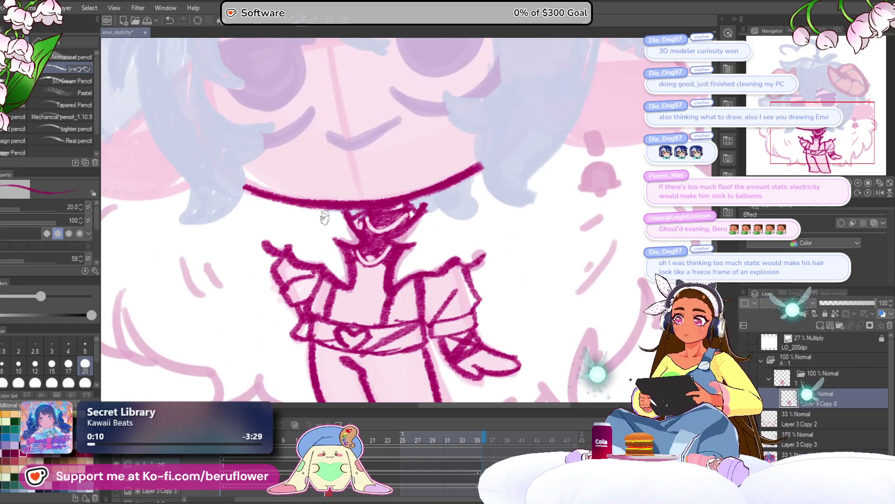
pyautogui.moveTo(396, 238); pyautogui.dragTo(436, 205)
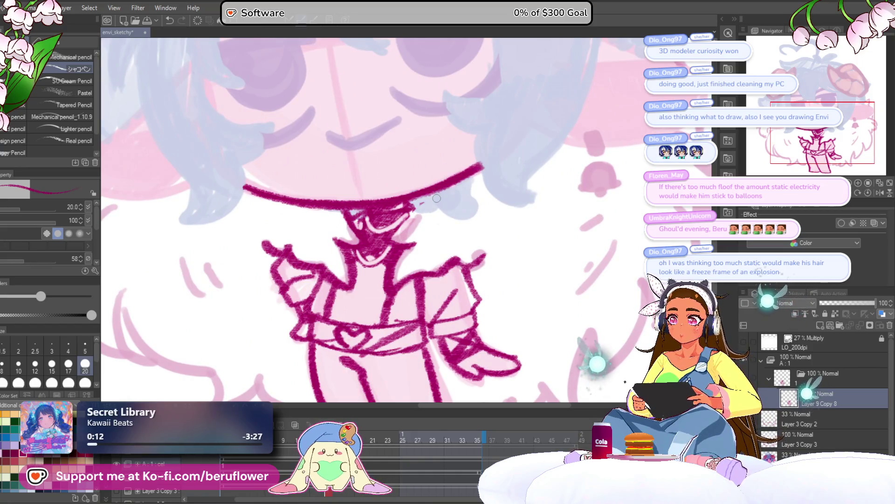
pyautogui.moveTo(395, 226); pyautogui.dragTo(432, 200)
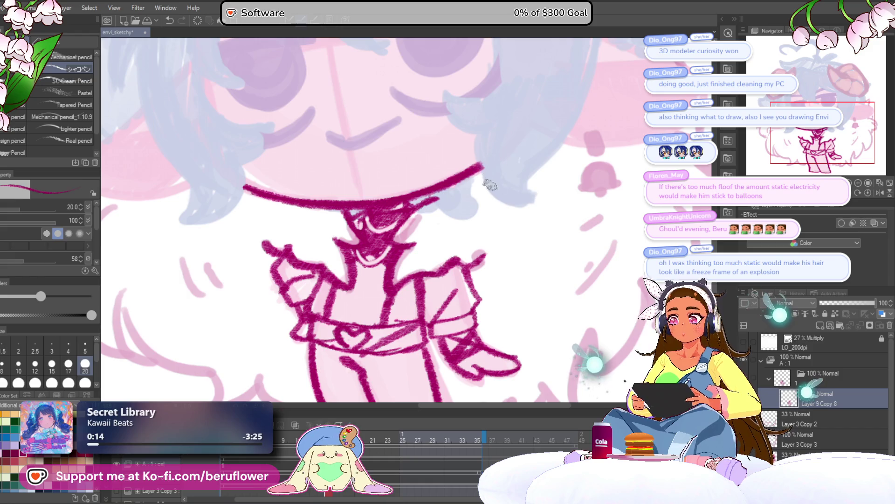
pyautogui.hotkey('ctrl', '0')
pyautogui.scroll(5, 500, 320)
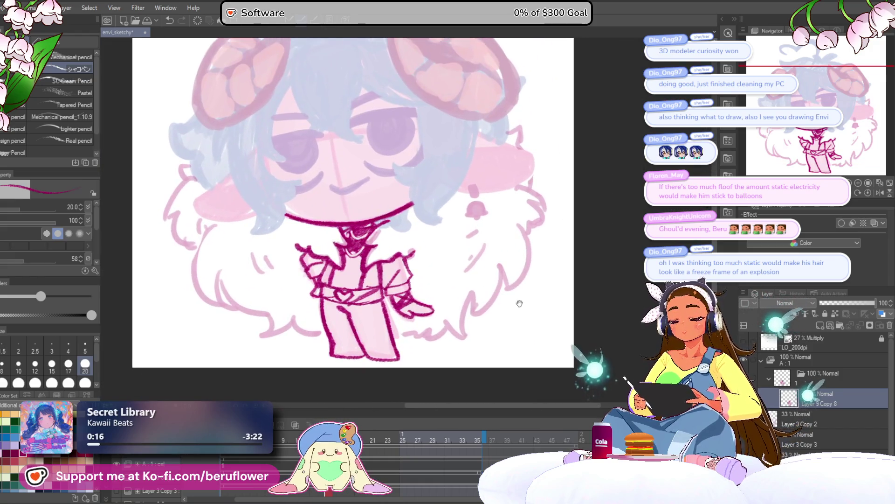
# Step: Bring the belt into view, undo the faint heart, and redraw it in bold magenta strokes
pyautogui.moveTo(315, 291); pyautogui.dragTo(343, 290)
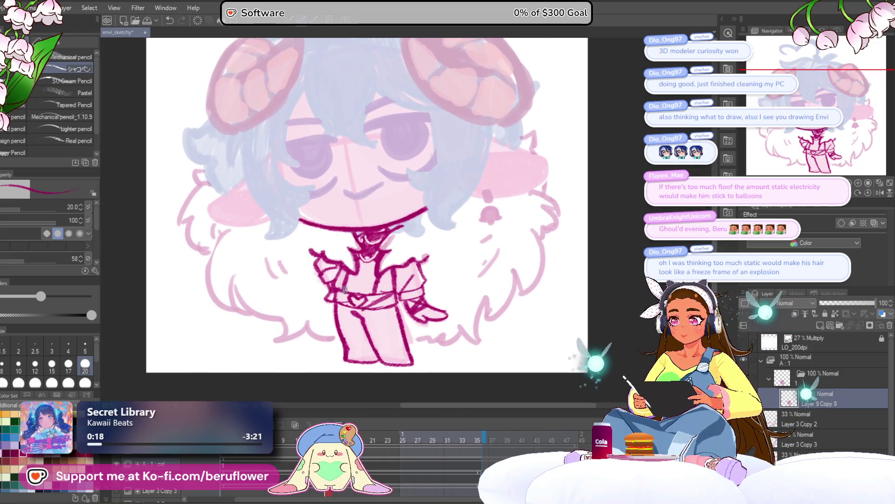
pyautogui.scroll(2, 344, 289)
pyautogui.moveTo(555, 297); pyautogui.dragTo(504, 294)
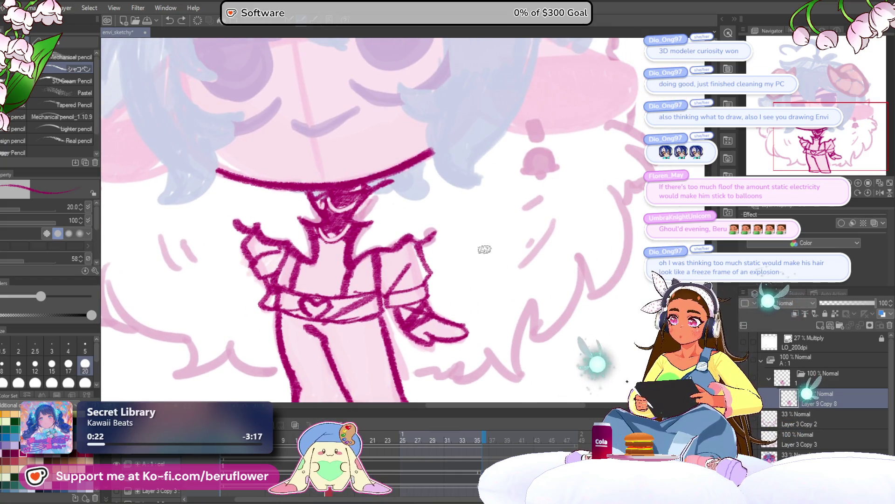
pyautogui.moveTo(483, 247); pyautogui.dragTo(519, 253)
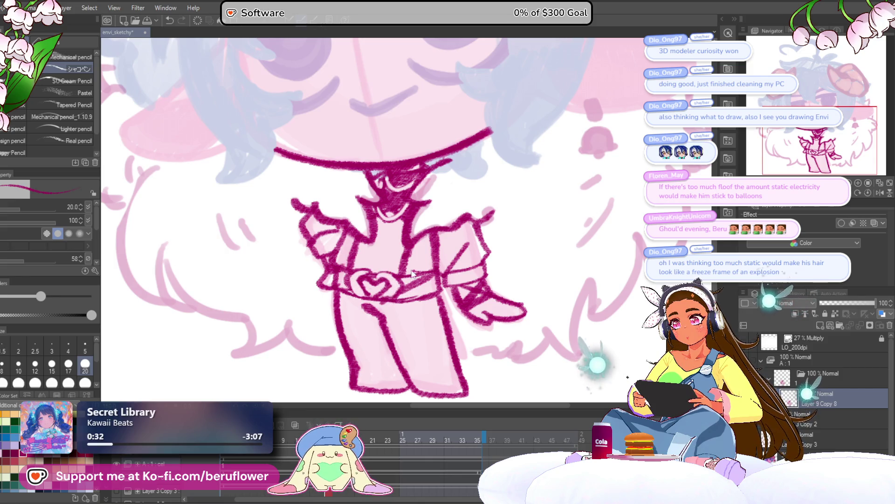
pyautogui.hotkey('ctrl', 'z')
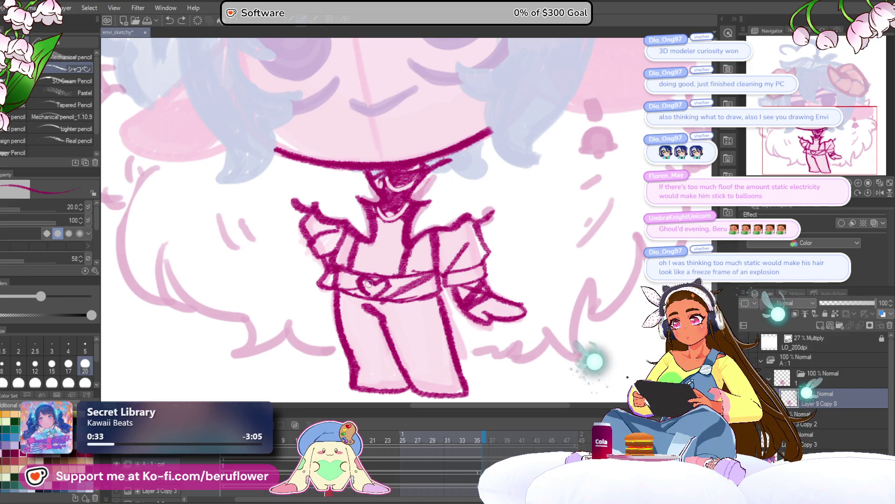
pyautogui.moveTo(369, 283)
pyautogui.mouseDown()
pyautogui.moveTo(371, 292)
pyautogui.moveTo(359, 254)
pyautogui.moveTo(361, 271)
pyautogui.moveTo(423, 248)
pyautogui.mouseUp()
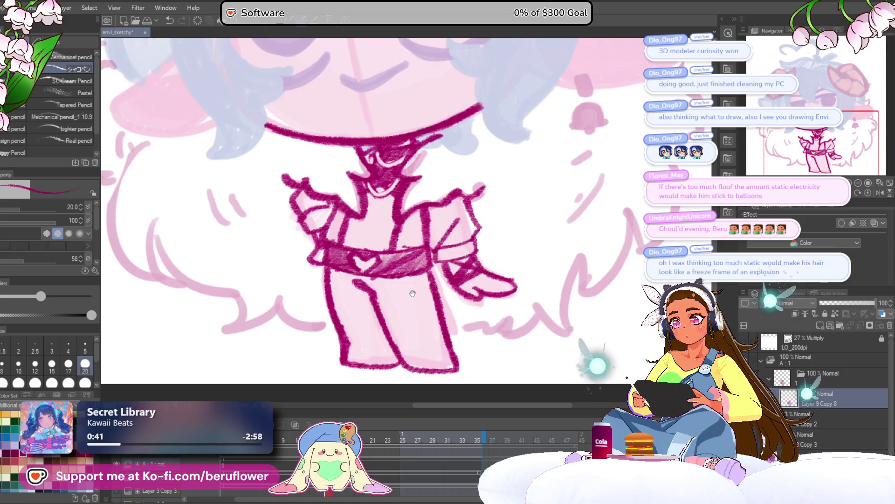
# Step: Strengthen the left leg's outline and try dark hatching on the leg, then undo it
pyautogui.moveTo(412, 294); pyautogui.dragTo(422, 283)
pyautogui.moveTo(345, 261)
pyautogui.mouseDown()
pyautogui.moveTo(351, 299)
pyautogui.moveTo(378, 298)
pyautogui.moveTo(359, 326)
pyautogui.moveTo(368, 339)
pyautogui.moveTo(386, 312)
pyautogui.mouseUp()
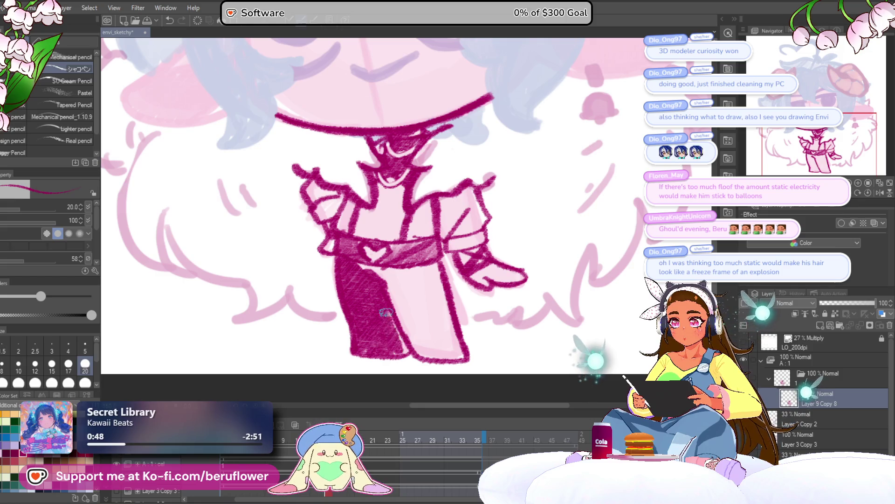
pyautogui.moveTo(407, 347); pyautogui.dragTo(404, 345)
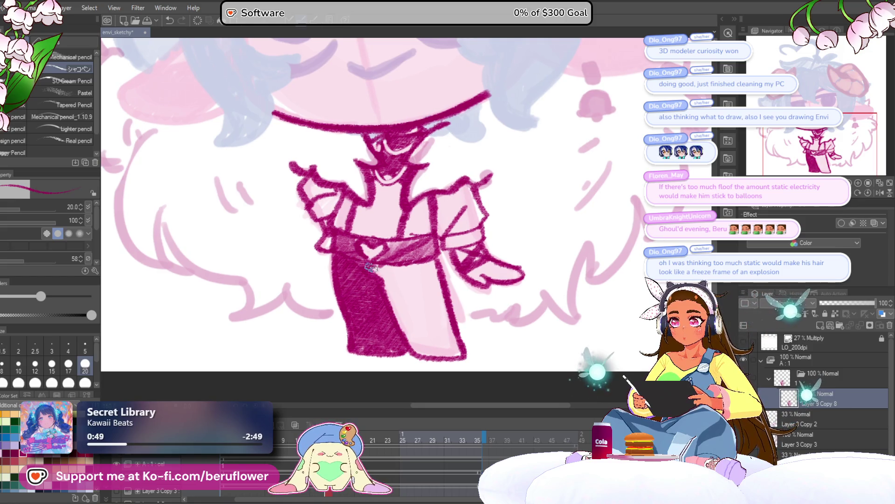
pyautogui.moveTo(384, 270)
pyautogui.mouseDown()
pyautogui.moveTo(404, 326)
pyautogui.moveTo(422, 347)
pyautogui.moveTo(391, 274)
pyautogui.mouseUp()
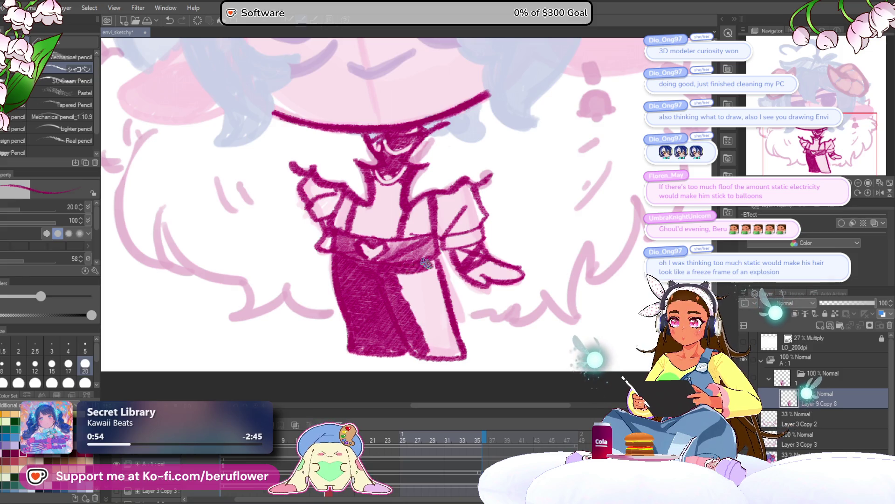
pyautogui.moveTo(465, 247)
pyautogui.mouseDown()
pyautogui.moveTo(430, 253)
pyautogui.moveTo(405, 322)
pyautogui.moveTo(380, 280)
pyautogui.moveTo(415, 345)
pyautogui.moveTo(401, 326)
pyautogui.moveTo(434, 345)
pyautogui.moveTo(429, 327)
pyautogui.moveTo(396, 345)
pyautogui.mouseUp()
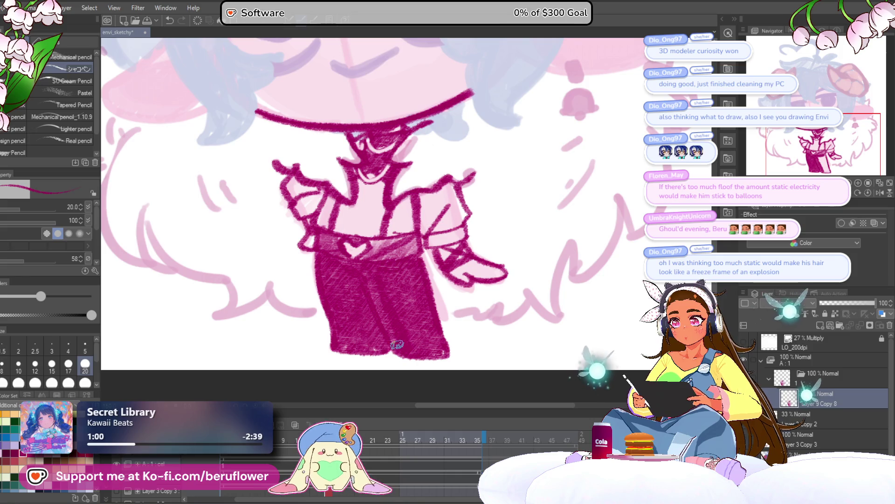
pyautogui.moveTo(373, 292)
pyautogui.mouseDown()
pyautogui.moveTo(367, 265)
pyautogui.moveTo(384, 330)
pyautogui.mouseUp()
pyautogui.scroll(-5, 383, 331)
pyautogui.scroll(4, 385, 329)
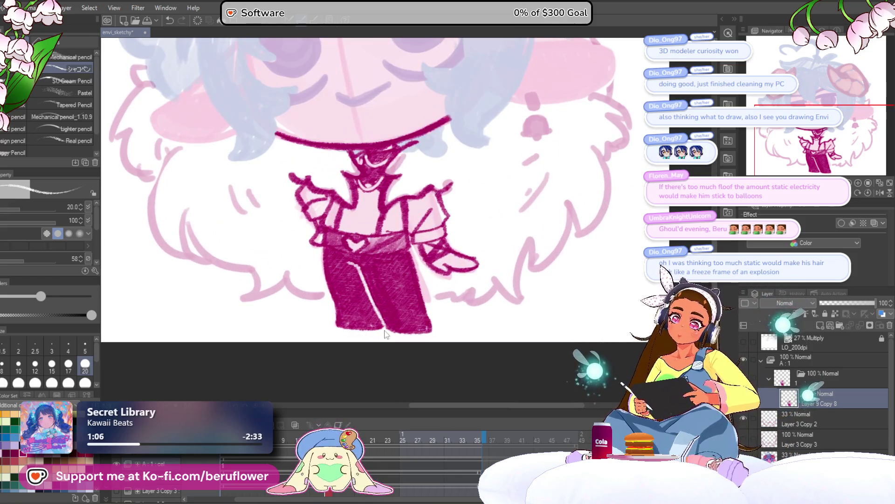
pyautogui.hotkey('ctrl', 'z')
pyautogui.hotkey('ctrl', 'z')
pyautogui.hotkey('ctrl', 'z')
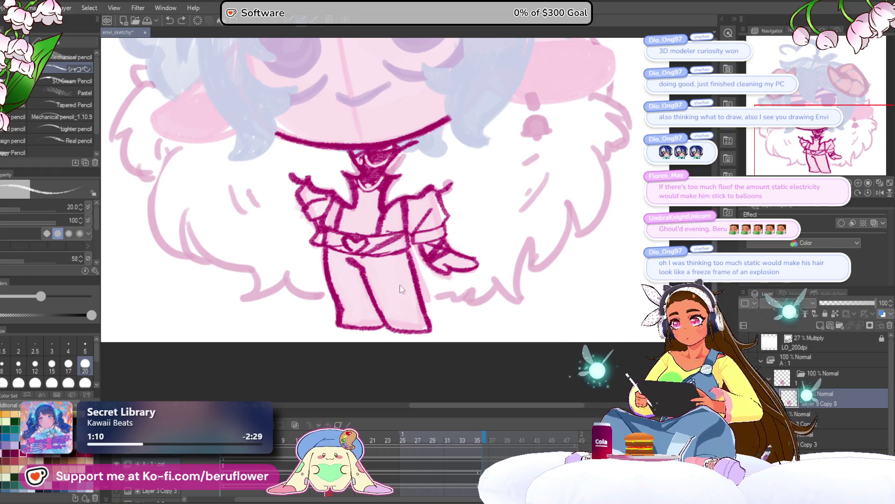
# Step: Re-hatch the left leg with lighter diagonal strokes and add hatching across the belt
pyautogui.moveTo(373, 274)
pyautogui.mouseDown()
pyautogui.moveTo(360, 291)
pyautogui.moveTo(324, 262)
pyautogui.moveTo(342, 280)
pyautogui.mouseUp()
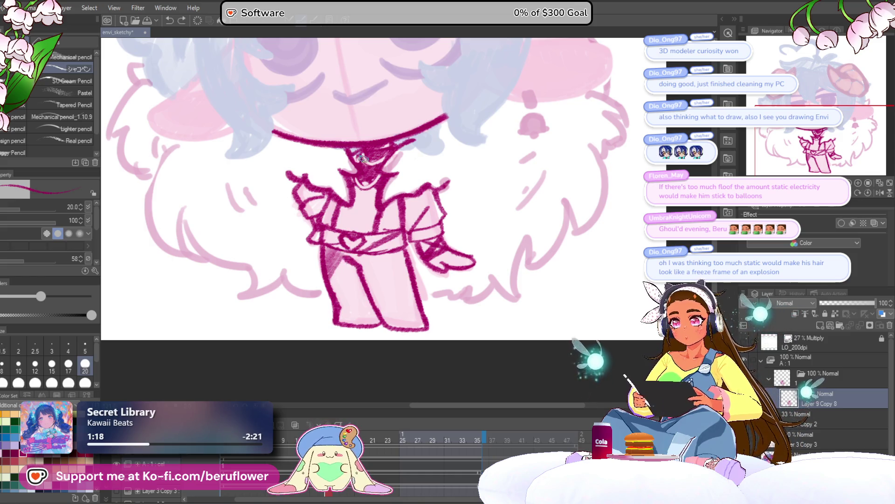
pyautogui.scroll(5, 361, 158)
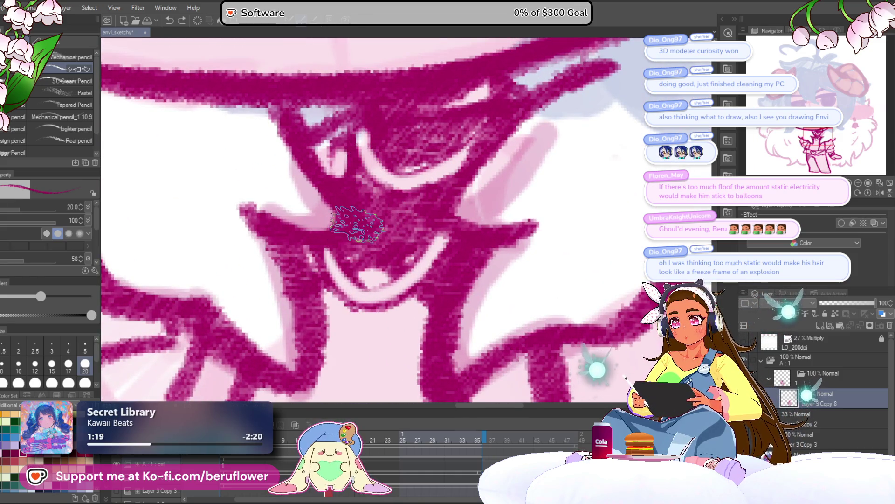
pyautogui.scroll(-5, 357, 224)
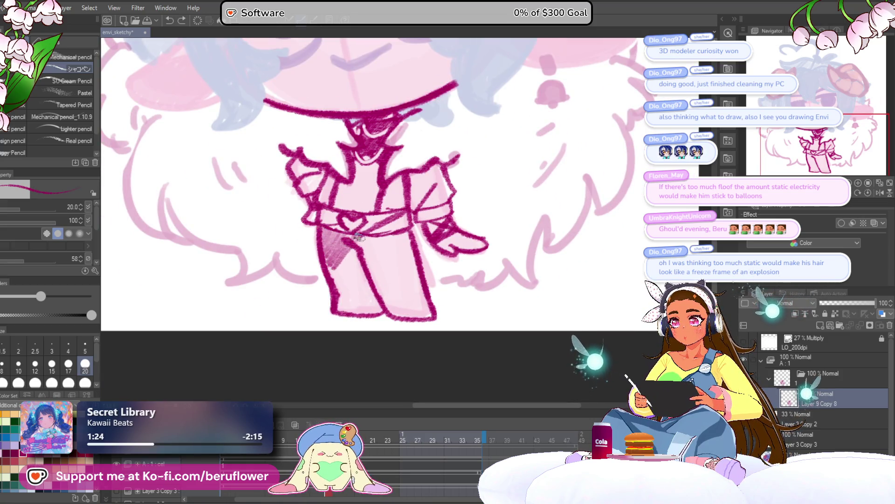
pyautogui.moveTo(371, 236)
pyautogui.mouseDown()
pyautogui.moveTo(347, 283)
pyautogui.moveTo(350, 306)
pyautogui.moveTo(396, 280)
pyautogui.moveTo(382, 303)
pyautogui.moveTo(394, 301)
pyautogui.moveTo(386, 312)
pyautogui.moveTo(404, 302)
pyautogui.mouseUp()
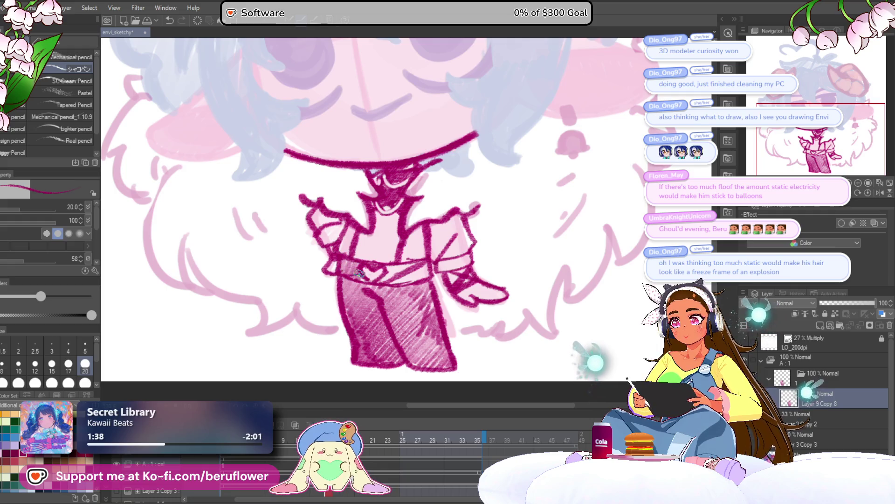
pyautogui.moveTo(383, 283); pyautogui.dragTo(441, 277)
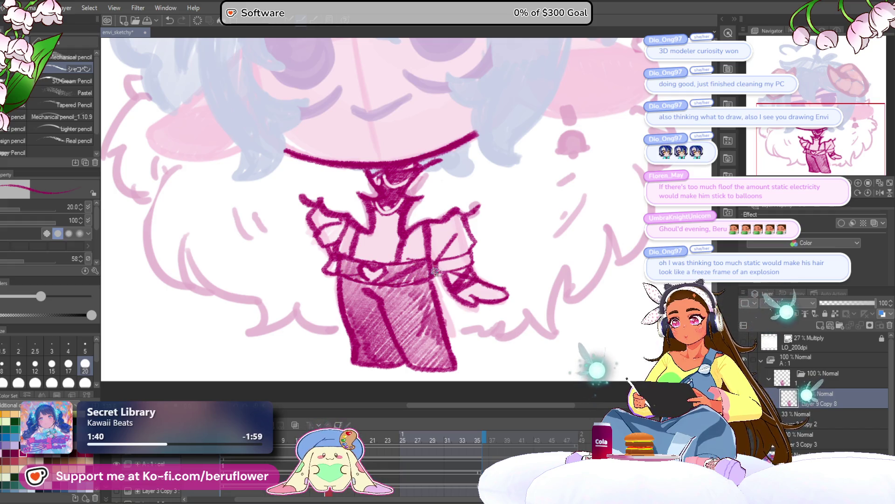
pyautogui.scroll(-2, 497, 278)
pyautogui.scroll(-3, 445, 227)
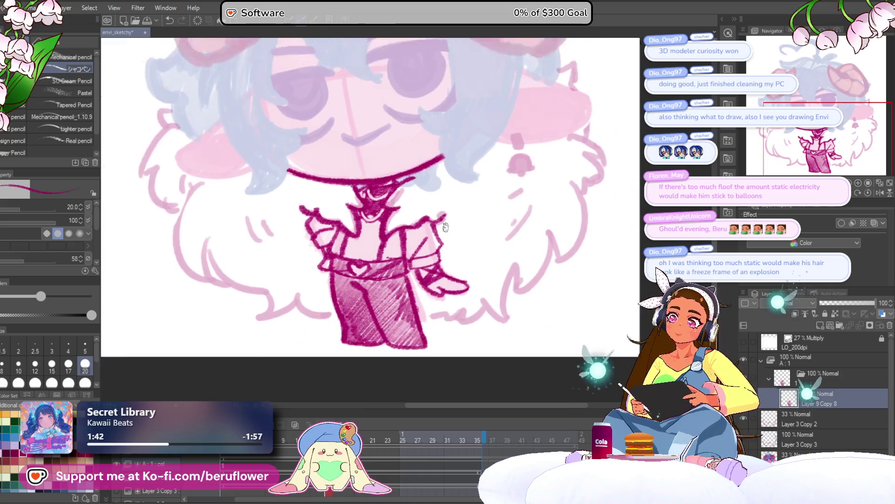
pyautogui.scroll(4, 445, 228)
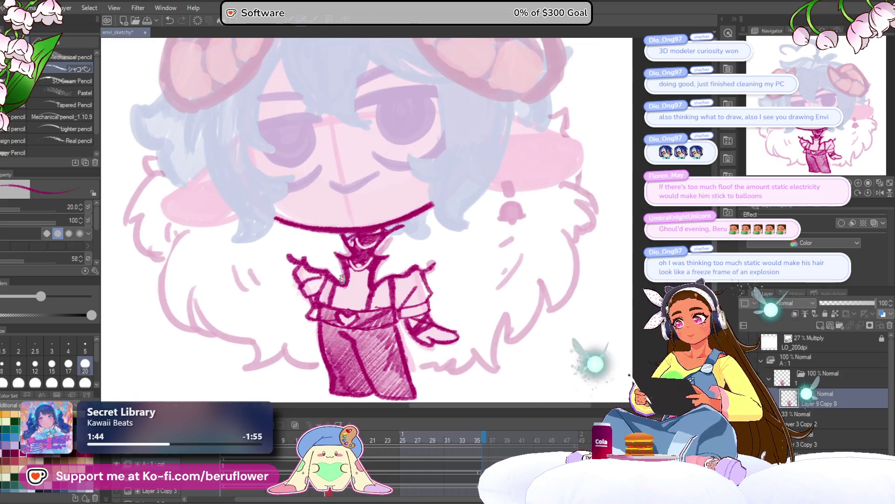
# Step: Try a short mouth stroke on the face, then undo it
pyautogui.moveTo(327, 235)
pyautogui.mouseDown()
pyautogui.moveTo(367, 242)
pyautogui.moveTo(344, 236)
pyautogui.moveTo(367, 232)
pyautogui.mouseUp()
pyautogui.hotkey('ctrl', 'z')
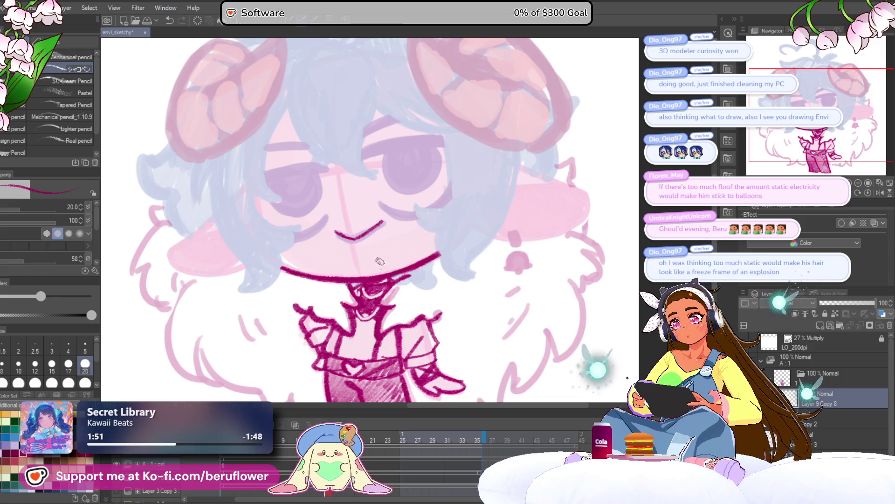
pyautogui.scroll(2, 380, 261)
pyautogui.hotkey('ctrl', 'z')
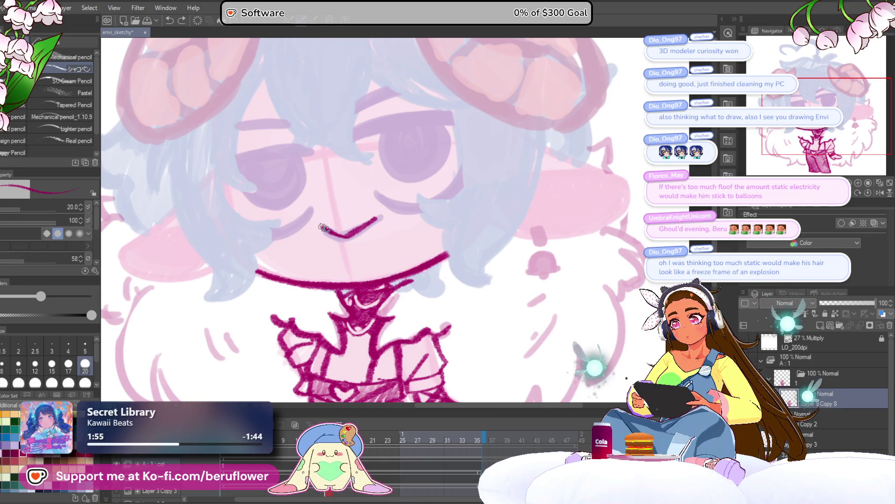
pyautogui.scroll(-5, 373, 215)
pyautogui.scroll(2, 387, 204)
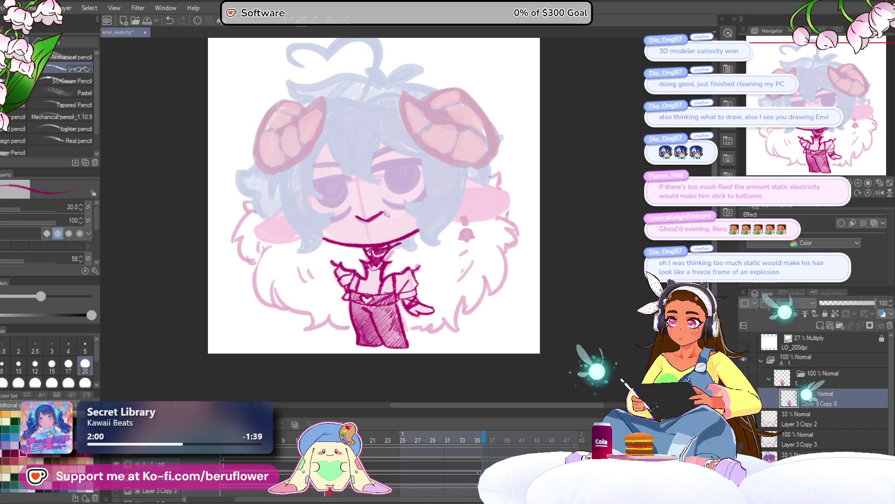
pyautogui.scroll(5, 387, 214)
# Step: Draw curved bang lines over the forehead, down toward the eye
pyautogui.moveTo(235, 129)
pyautogui.mouseDown()
pyautogui.moveTo(281, 231)
pyautogui.moveTo(361, 257)
pyautogui.mouseUp()
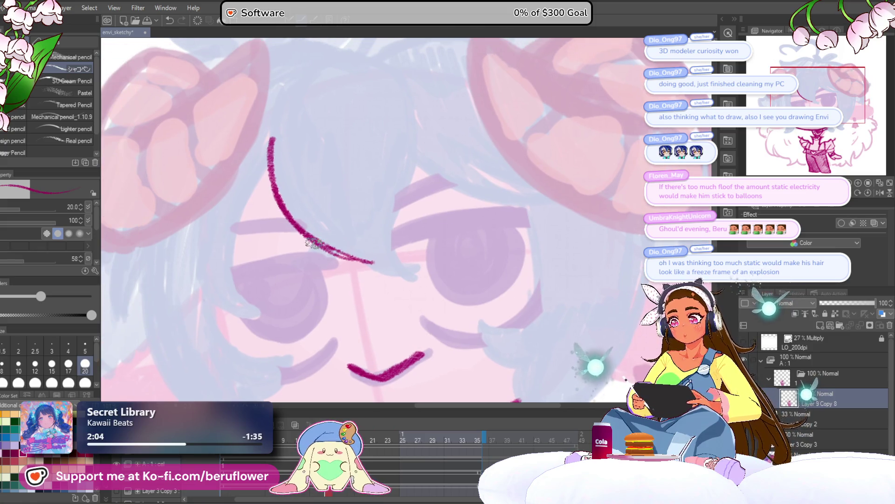
pyautogui.moveTo(313, 243)
pyautogui.mouseDown()
pyautogui.moveTo(308, 267)
pyautogui.moveTo(328, 262)
pyautogui.mouseUp()
pyautogui.moveTo(493, 162); pyautogui.dragTo(474, 199)
pyautogui.moveTo(382, 130)
pyautogui.mouseDown()
pyautogui.moveTo(394, 205)
pyautogui.moveTo(375, 234)
pyautogui.mouseUp()
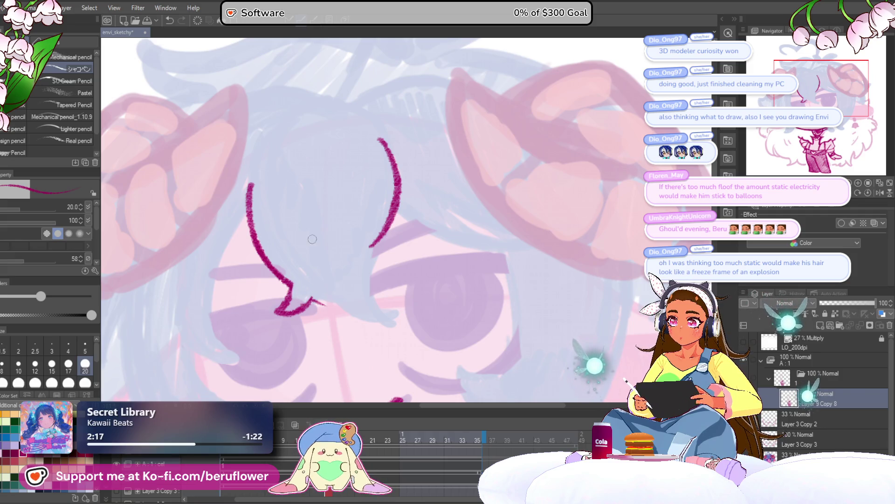
# Step: Extend the bang's tip to the right and ink its right edge
pyautogui.scroll(3, 313, 204)
pyautogui.scroll(-3, 352, 241)
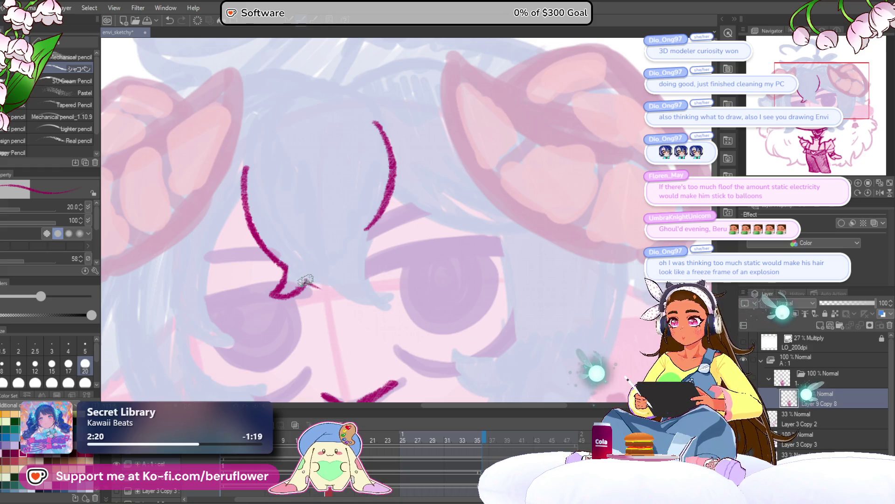
pyautogui.moveTo(306, 280); pyautogui.dragTo(378, 304)
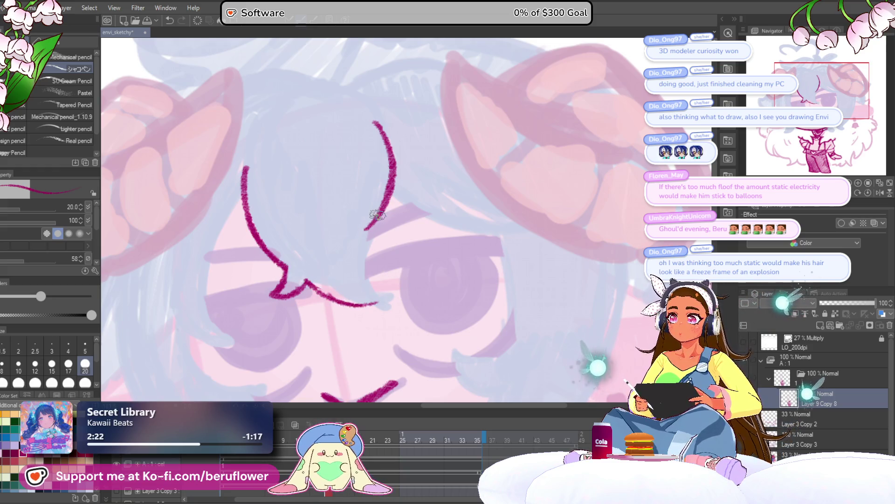
pyautogui.moveTo(364, 229); pyautogui.dragTo(373, 169)
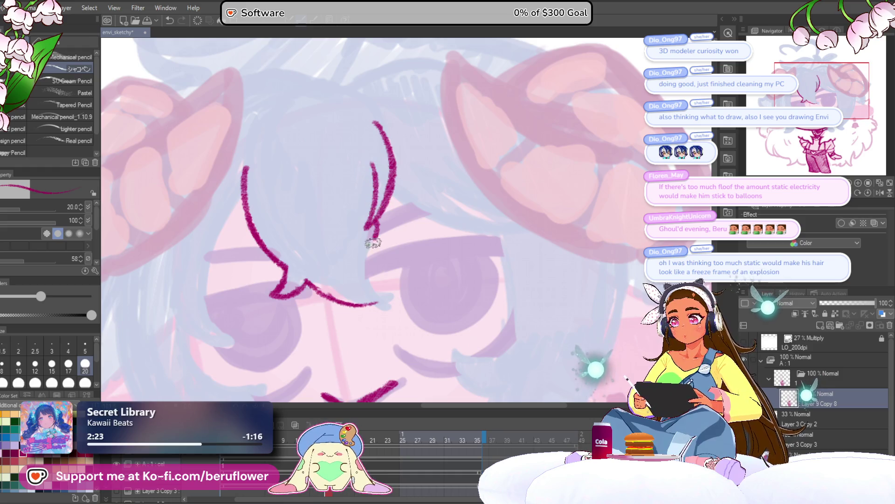
pyautogui.moveTo(373, 229); pyautogui.dragTo(388, 302)
pyautogui.scroll(-3, 361, 295)
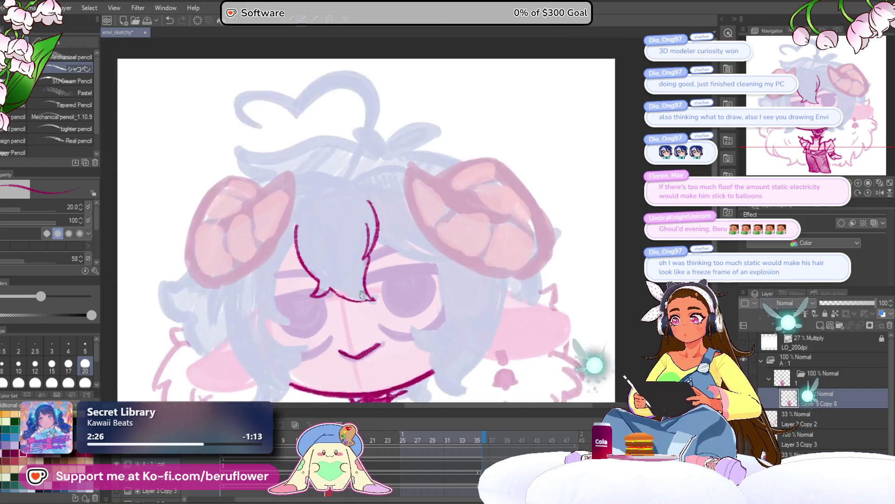
pyautogui.scroll(3, 290, 229)
# Step: Ink the bang's left arc and hair lines down the left of the face
pyautogui.moveTo(290, 228); pyautogui.dragTo(329, 161)
pyautogui.hotkey('ctrl', 'z')
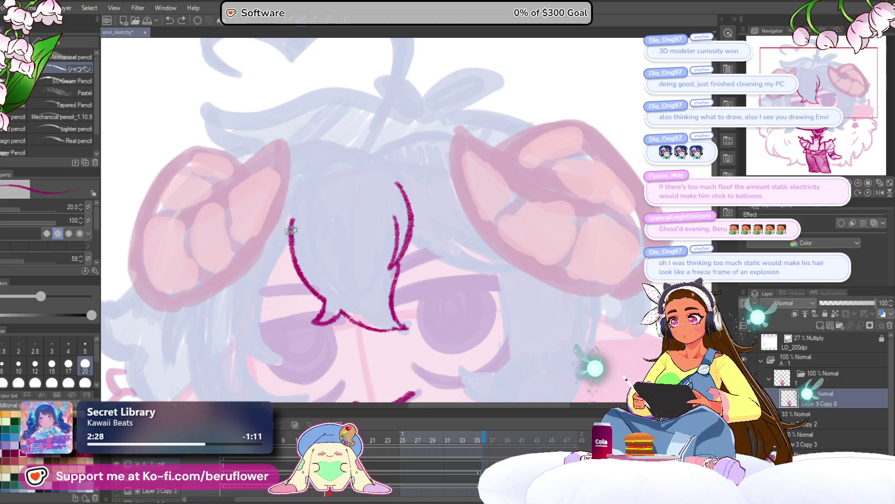
pyautogui.moveTo(290, 235); pyautogui.dragTo(434, 62)
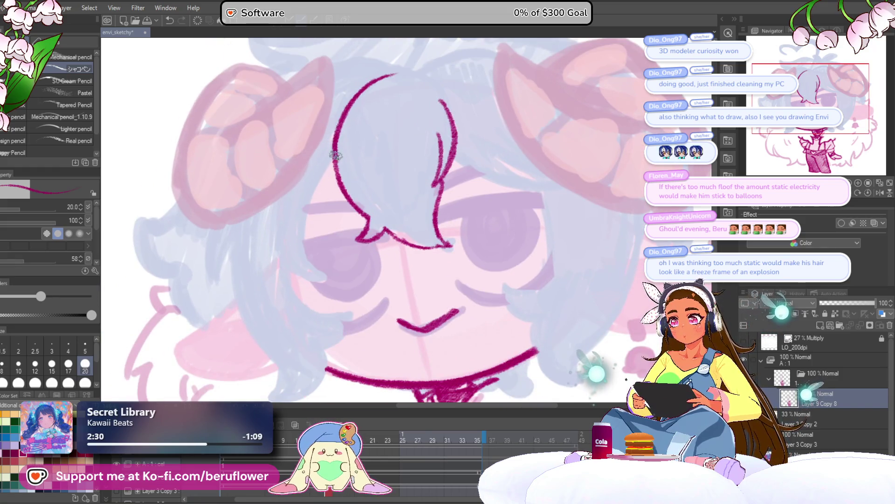
pyautogui.moveTo(335, 154)
pyautogui.mouseDown()
pyautogui.moveTo(306, 238)
pyautogui.moveTo(320, 270)
pyautogui.mouseUp()
pyautogui.moveTo(275, 237)
pyautogui.mouseDown()
pyautogui.moveTo(329, 282)
pyautogui.moveTo(299, 212)
pyautogui.moveTo(280, 223)
pyautogui.moveTo(310, 261)
pyautogui.moveTo(350, 246)
pyautogui.mouseUp()
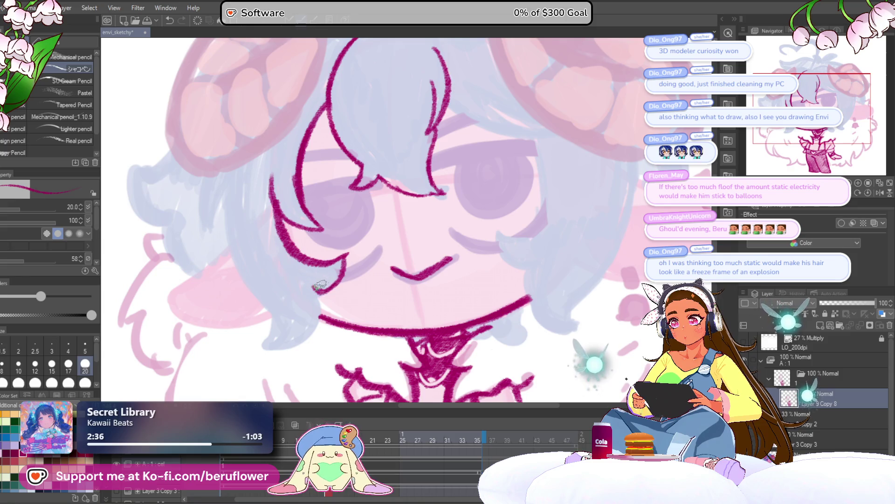
# Step: Ink the hair lock and several strands down the left side of the head
pyautogui.moveTo(323, 292); pyautogui.dragTo(344, 225)
pyautogui.moveTo(345, 225)
pyautogui.mouseDown()
pyautogui.moveTo(308, 285)
pyautogui.moveTo(279, 282)
pyautogui.mouseUp()
pyautogui.moveTo(289, 239); pyautogui.dragTo(301, 269)
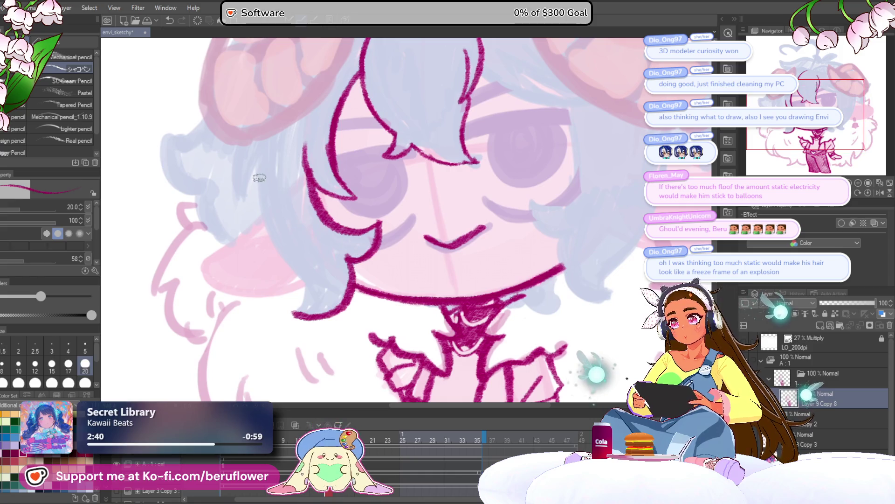
pyautogui.moveTo(259, 161); pyautogui.dragTo(273, 242)
pyautogui.moveTo(256, 185); pyautogui.dragTo(289, 266)
pyautogui.moveTo(257, 221); pyautogui.dragTo(333, 325)
pyautogui.scroll(-1, 294, 265)
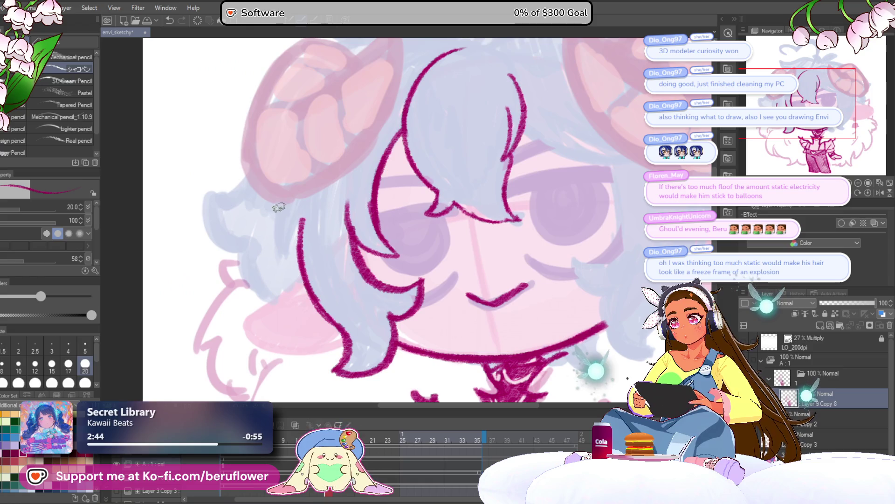
pyautogui.moveTo(279, 203)
pyautogui.mouseDown()
pyautogui.moveTo(275, 252)
pyautogui.moveTo(290, 264)
pyautogui.mouseUp()
pyautogui.moveTo(305, 215); pyautogui.dragTo(285, 257)
pyautogui.scroll(-6, 277, 268)
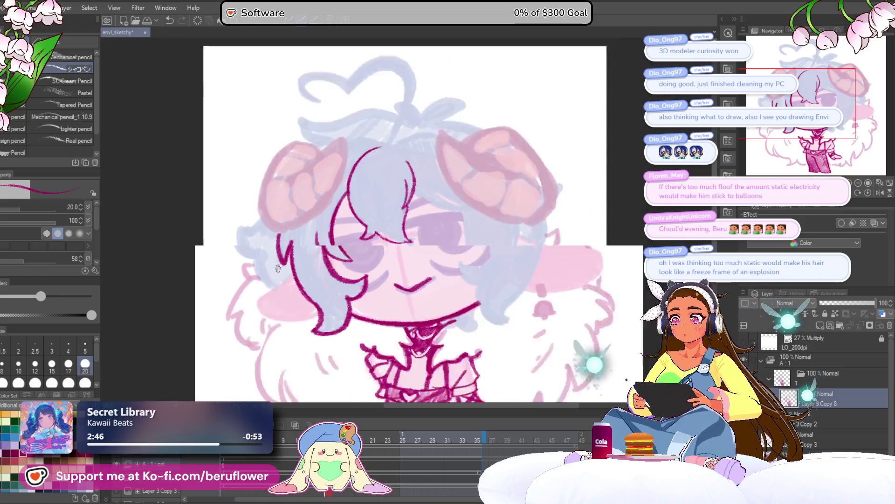
pyautogui.scroll(2, 277, 268)
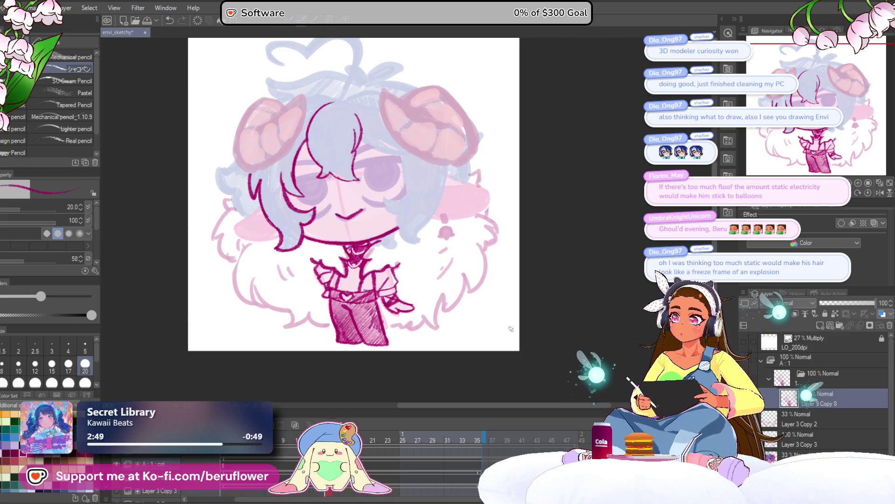
pyautogui.scroll(4, 304, 159)
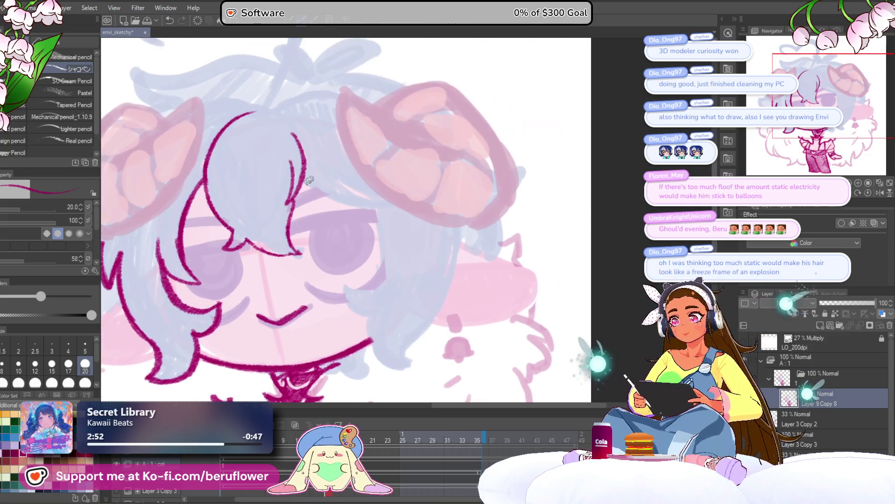
# Step: Add hair strokes across the forehead and the right bangs
pyautogui.moveTo(303, 179)
pyautogui.mouseDown()
pyautogui.moveTo(356, 207)
pyautogui.moveTo(385, 206)
pyautogui.mouseUp()
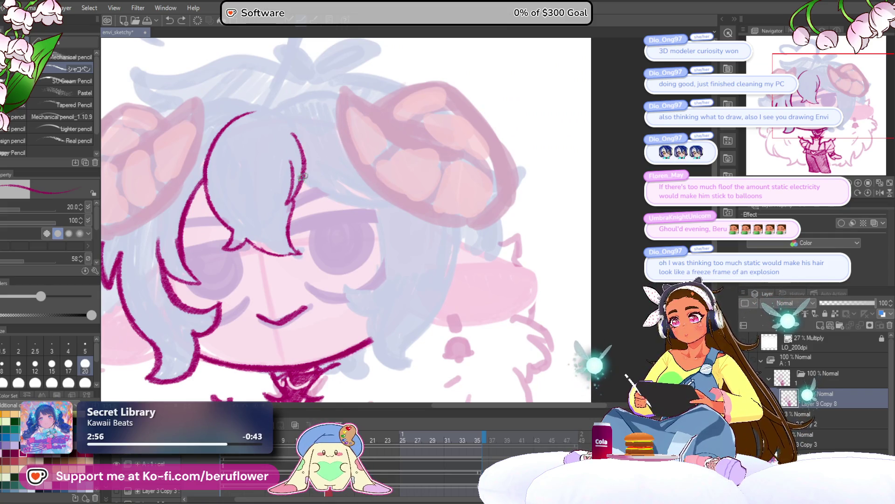
pyautogui.moveTo(303, 177)
pyautogui.mouseDown()
pyautogui.moveTo(387, 211)
pyautogui.moveTo(371, 201)
pyautogui.mouseUp()
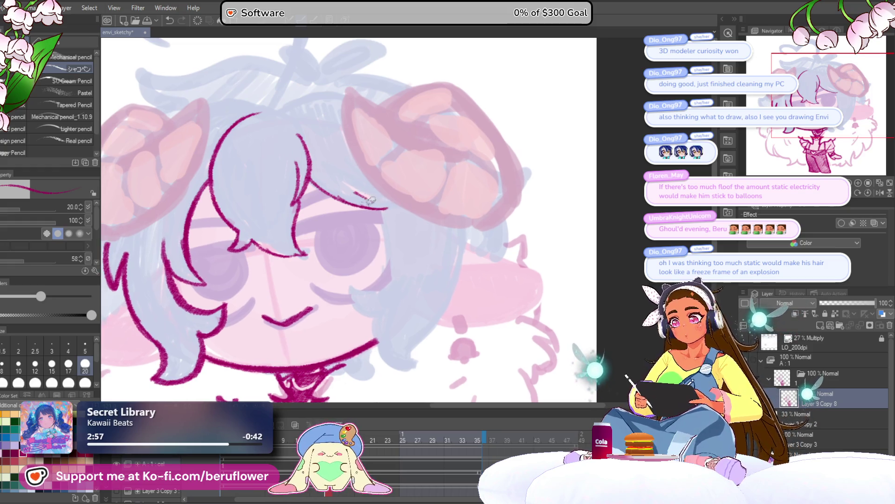
pyautogui.moveTo(335, 93); pyautogui.dragTo(393, 121)
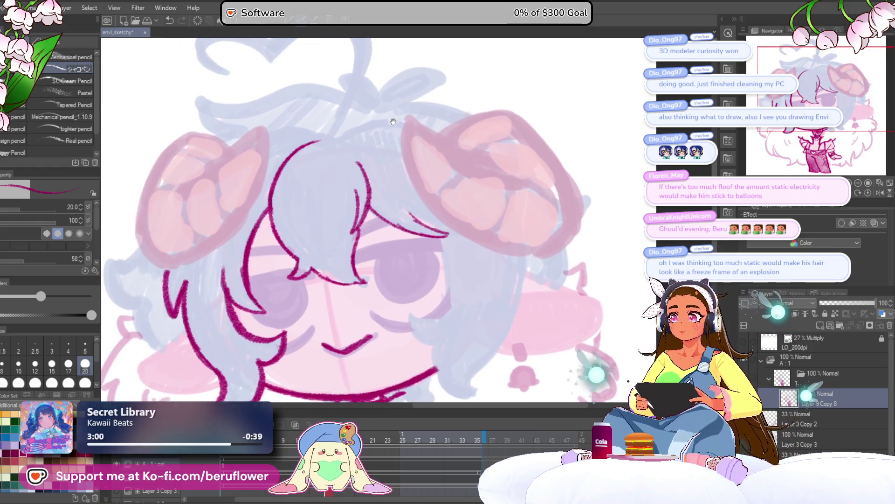
pyautogui.moveTo(395, 187); pyautogui.dragTo(428, 197)
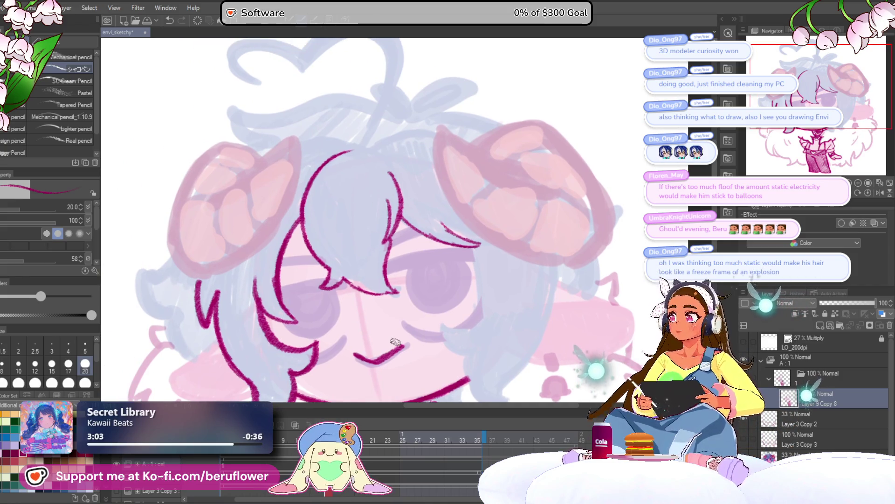
pyautogui.moveTo(422, 269)
pyautogui.mouseDown()
pyautogui.moveTo(373, 251)
pyautogui.moveTo(391, 257)
pyautogui.moveTo(396, 228)
pyautogui.moveTo(372, 237)
pyautogui.moveTo(359, 216)
pyautogui.moveTo(409, 126)
pyautogui.moveTo(391, 269)
pyautogui.moveTo(445, 283)
pyautogui.moveTo(420, 266)
pyautogui.moveTo(400, 197)
pyautogui.mouseUp()
pyautogui.scroll(2, 404, 214)
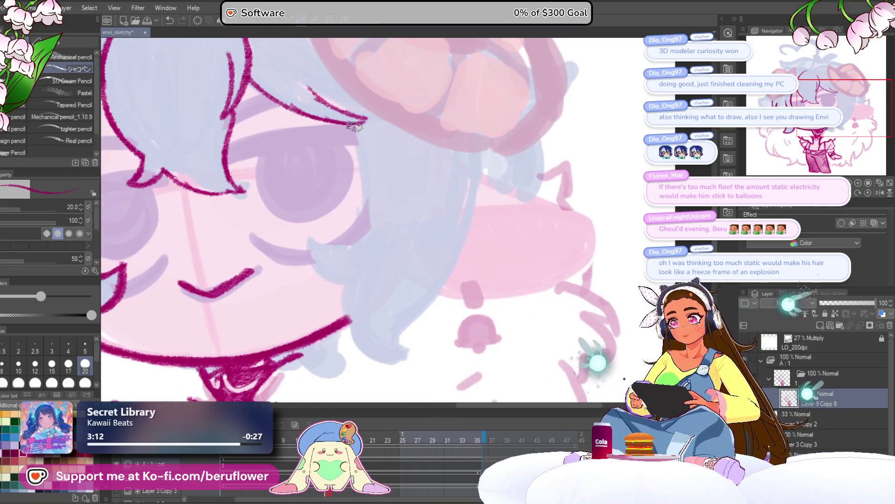
# Step: Ink strands beside the right eye and down the right cheek, then zoom out
pyautogui.moveTo(364, 121)
pyautogui.mouseDown()
pyautogui.moveTo(373, 173)
pyautogui.moveTo(335, 241)
pyautogui.moveTo(304, 232)
pyautogui.moveTo(354, 278)
pyautogui.moveTo(342, 269)
pyautogui.mouseUp()
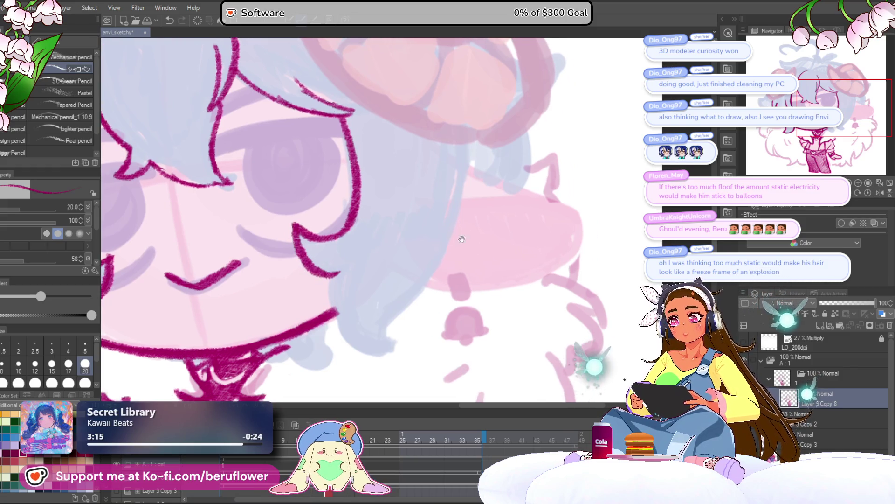
pyautogui.moveTo(468, 146)
pyautogui.mouseDown()
pyautogui.moveTo(470, 172)
pyautogui.moveTo(403, 308)
pyautogui.mouseUp()
pyautogui.moveTo(413, 271); pyautogui.dragTo(404, 265)
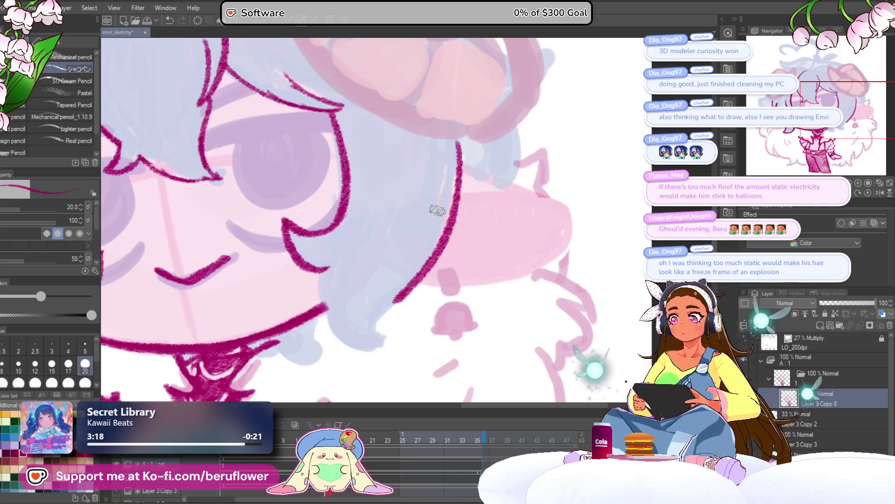
pyautogui.hotkey('ctrl', 'z')
pyautogui.moveTo(461, 139)
pyautogui.mouseDown()
pyautogui.moveTo(441, 233)
pyautogui.moveTo(376, 334)
pyautogui.moveTo(344, 347)
pyautogui.moveTo(325, 280)
pyautogui.mouseUp()
pyautogui.hotkey('ctrl', 'z')
pyautogui.moveTo(359, 270); pyautogui.dragTo(382, 217)
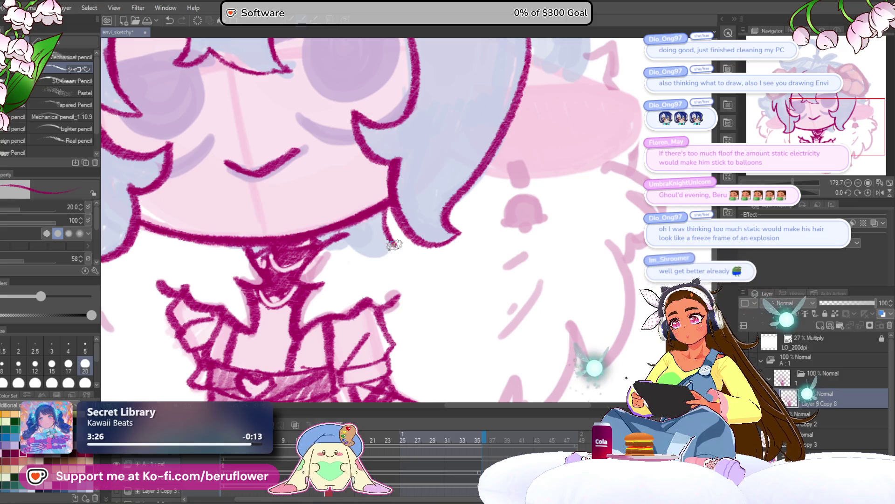
pyautogui.hotkey('ctrl', 'z')
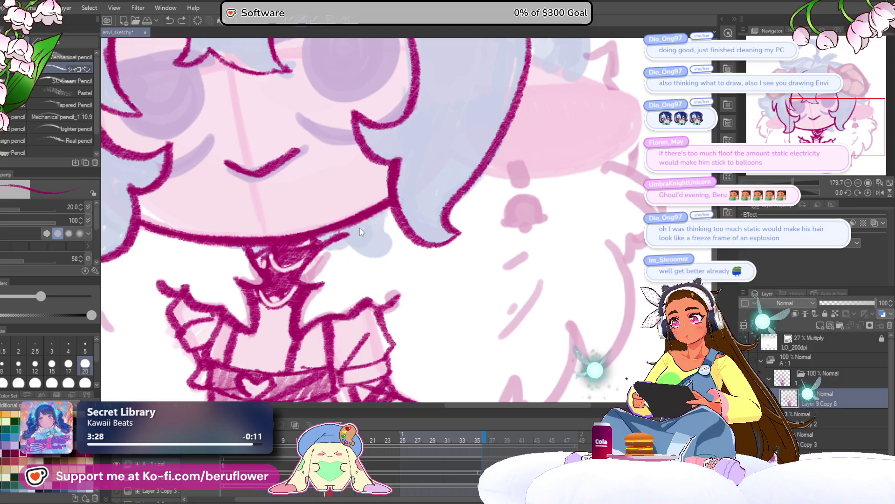
pyautogui.moveTo(390, 200); pyautogui.dragTo(394, 216)
pyautogui.hotkey('ctrl', '0')
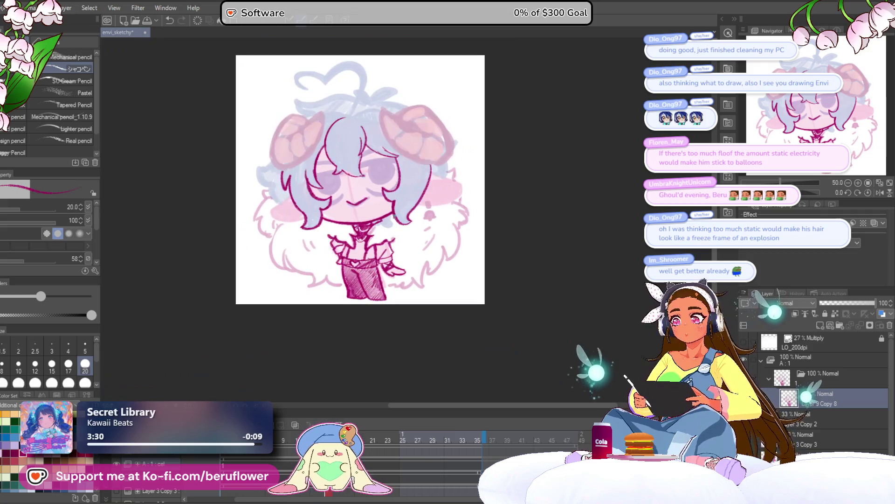
# Step: Ink the left edge of the hair in magenta
pyautogui.scroll(4, 406, 210)
pyautogui.moveTo(523, 261); pyautogui.dragTo(510, 284)
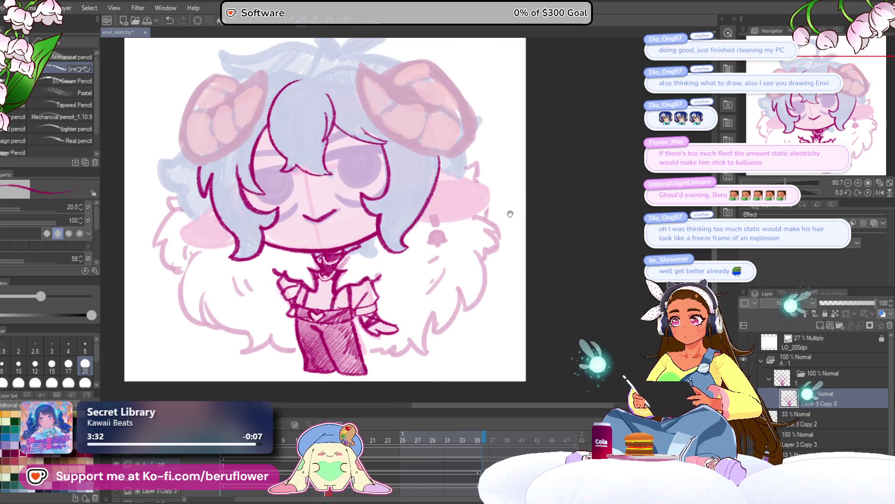
pyautogui.moveTo(495, 245); pyautogui.dragTo(476, 298)
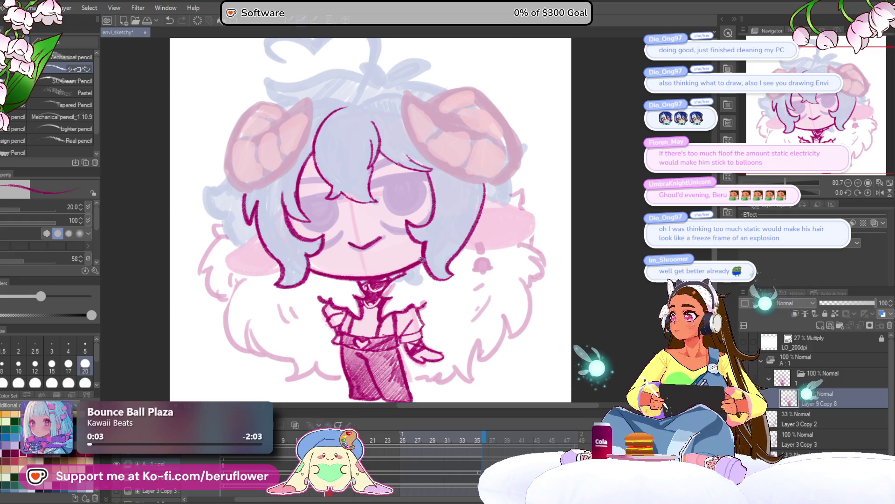
pyautogui.moveTo(422, 258); pyautogui.dragTo(335, 236)
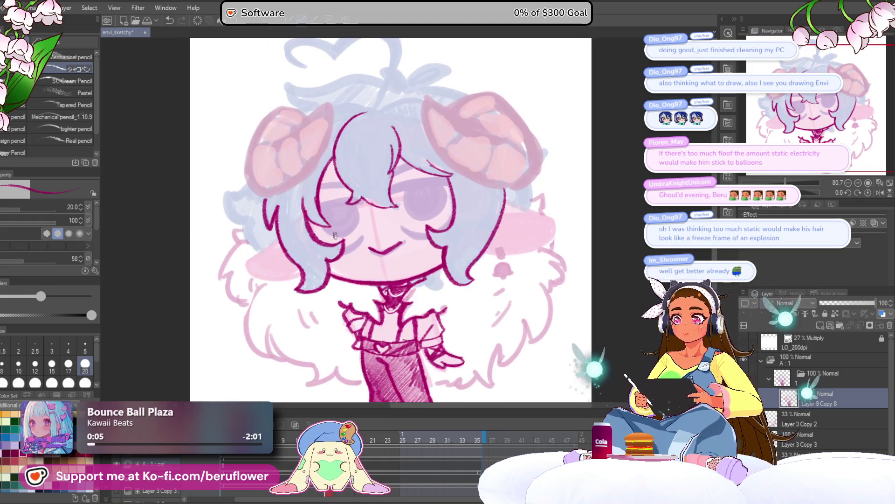
pyautogui.scroll(3, 334, 236)
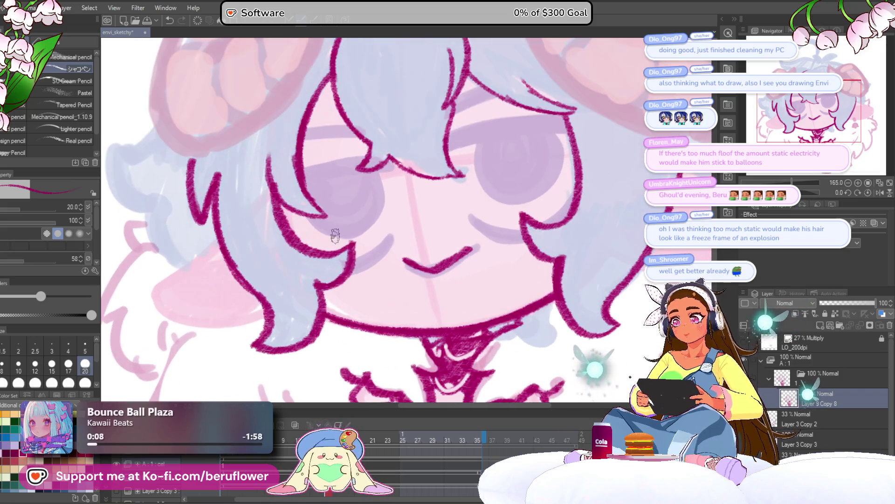
pyautogui.moveTo(334, 235); pyautogui.dragTo(353, 223)
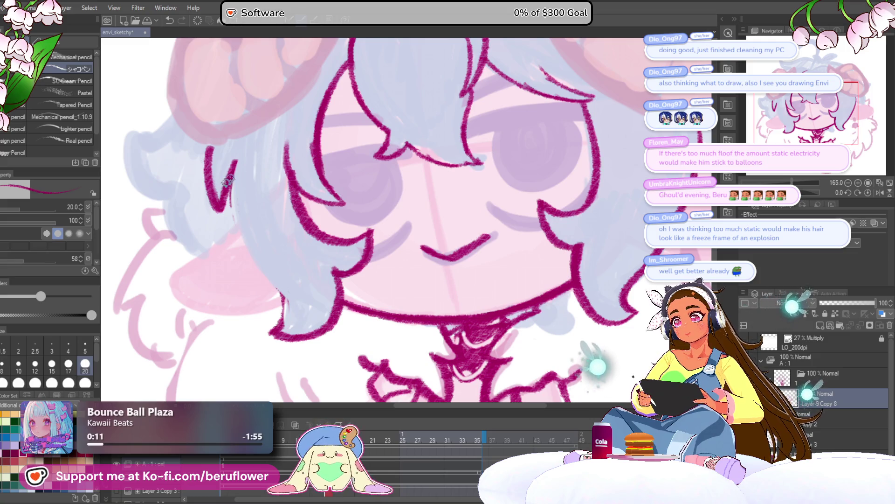
pyautogui.moveTo(228, 182)
pyautogui.mouseDown()
pyautogui.moveTo(238, 245)
pyautogui.moveTo(282, 302)
pyautogui.moveTo(281, 251)
pyautogui.mouseUp()
# Step: Trace the hair edge and the left pointed ear's contour
pyautogui.scroll(-5, 279, 273)
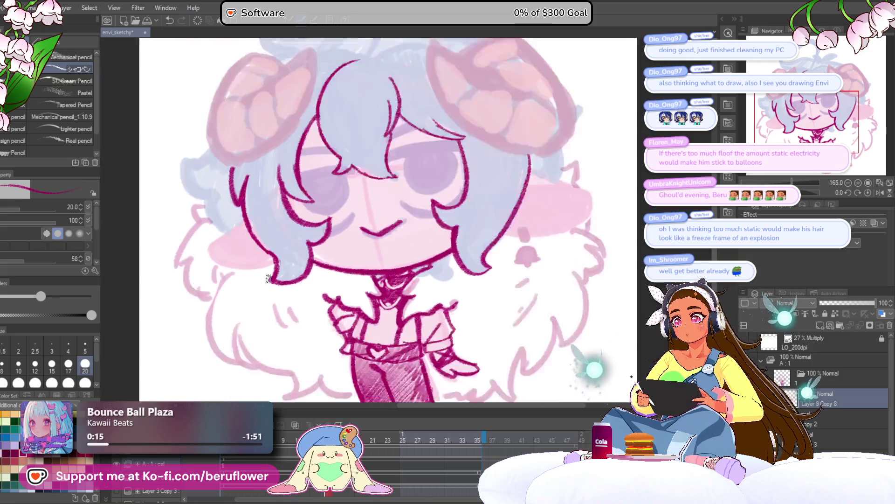
pyautogui.scroll(3, 327, 280)
pyautogui.moveTo(348, 301); pyautogui.dragTo(355, 318)
pyautogui.scroll(5, 354, 317)
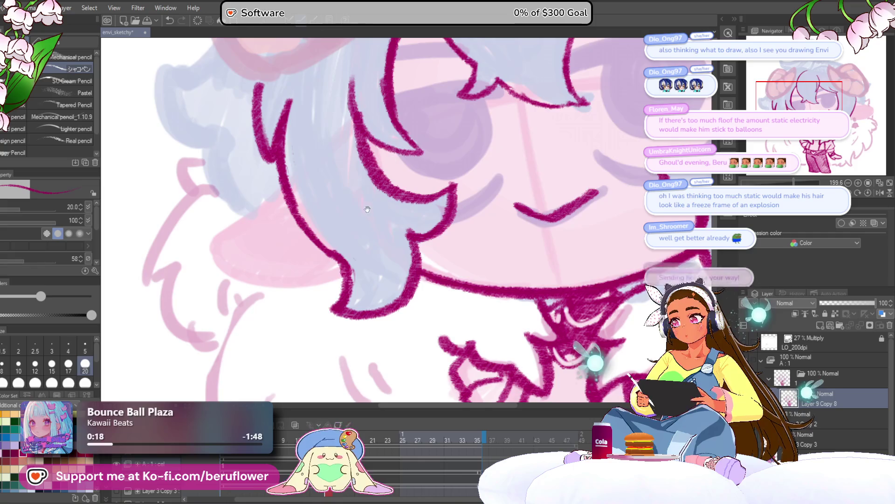
pyautogui.moveTo(350, 232); pyautogui.dragTo(359, 200)
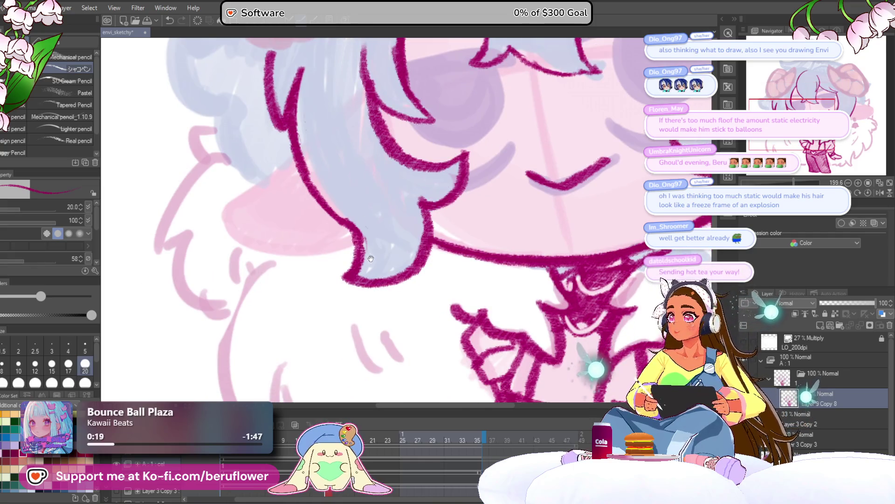
pyautogui.moveTo(372, 275); pyautogui.dragTo(414, 285)
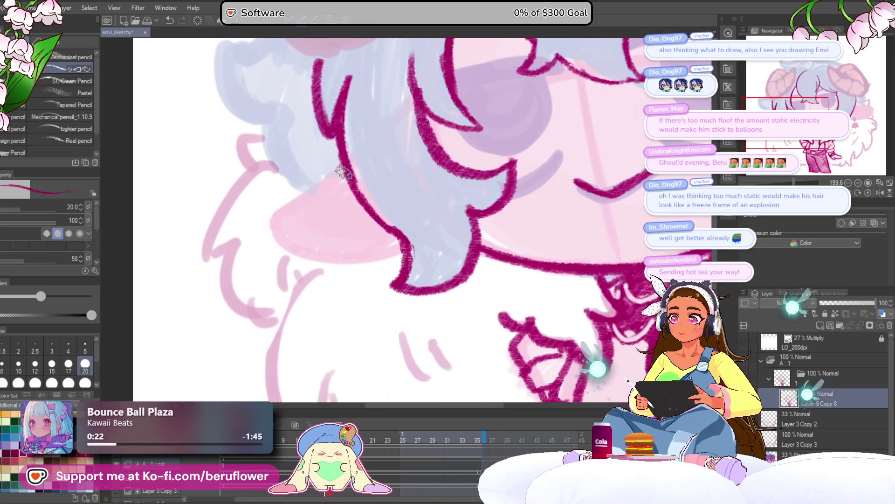
pyautogui.moveTo(329, 174)
pyautogui.mouseDown()
pyautogui.moveTo(264, 218)
pyautogui.moveTo(258, 233)
pyautogui.moveTo(290, 255)
pyautogui.moveTo(347, 265)
pyautogui.moveTo(394, 258)
pyautogui.mouseUp()
pyautogui.moveTo(391, 225); pyautogui.dragTo(392, 240)
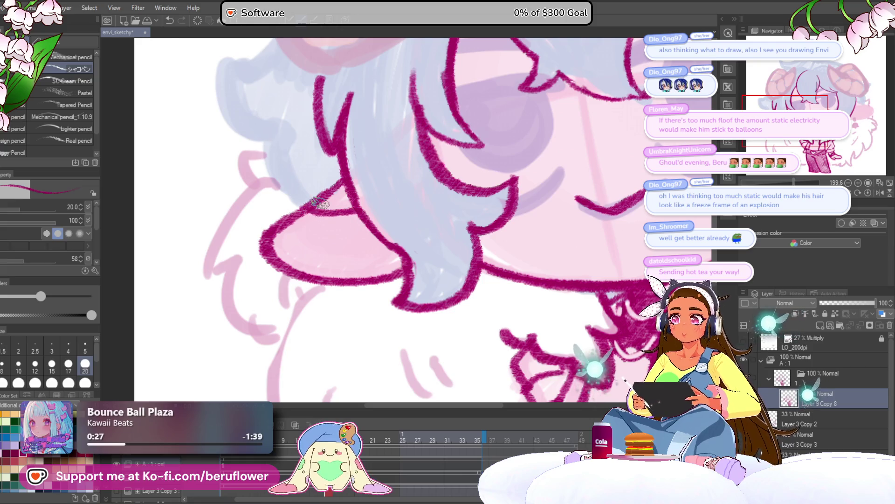
pyautogui.scroll(-5, 321, 203)
pyautogui.scroll(5, 395, 255)
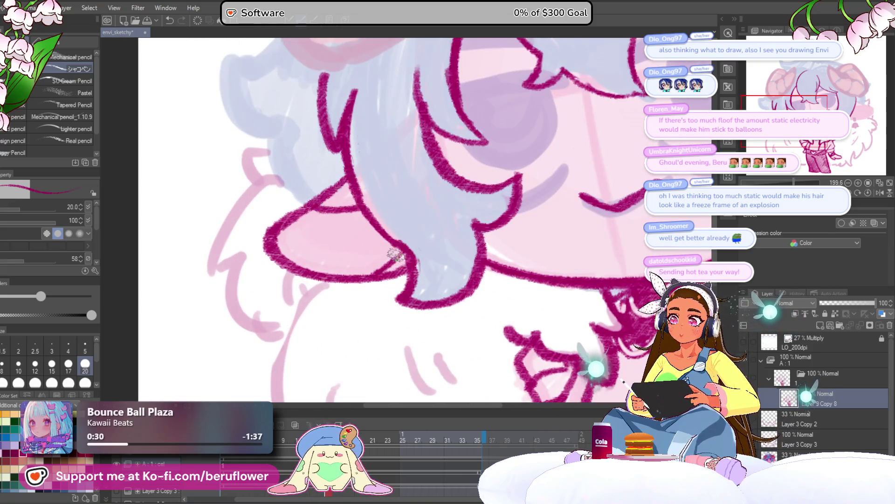
pyautogui.scroll(-5, 395, 255)
pyautogui.scroll(3, 474, 311)
pyautogui.moveTo(491, 304)
pyautogui.mouseDown()
pyautogui.moveTo(474, 310)
pyautogui.moveTo(419, 295)
pyautogui.mouseUp()
# Step: Outline the right pointed ear and thicken its lower curve
pyautogui.scroll(4, 399, 264)
pyautogui.moveTo(400, 264); pyautogui.dragTo(396, 340)
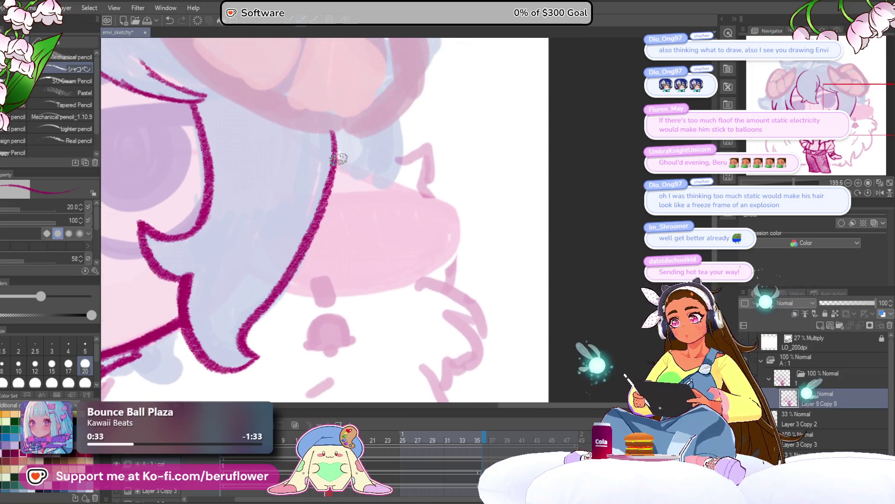
pyautogui.moveTo(373, 178)
pyautogui.mouseDown()
pyautogui.moveTo(426, 194)
pyautogui.moveTo(456, 224)
pyautogui.moveTo(408, 274)
pyautogui.moveTo(377, 288)
pyautogui.mouseUp()
pyautogui.moveTo(460, 207)
pyautogui.mouseDown()
pyautogui.moveTo(459, 235)
pyautogui.moveTo(414, 278)
pyautogui.mouseUp()
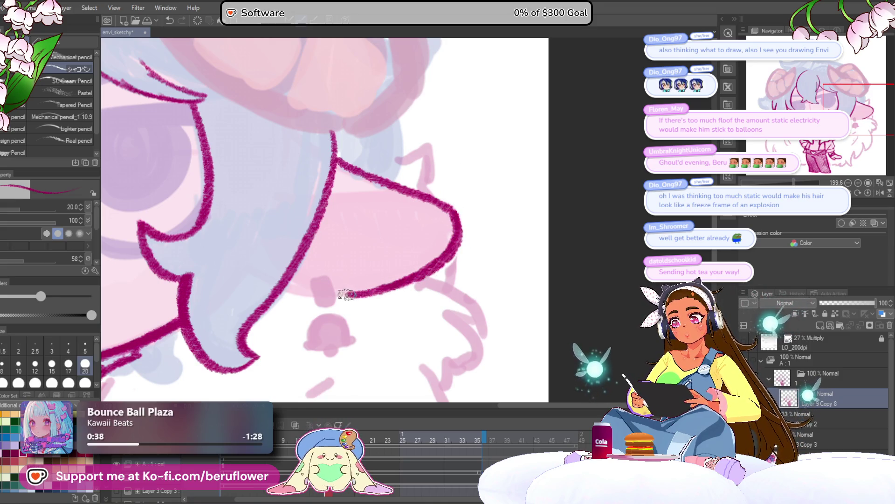
# Step: Draw the earring's link and bell, fill the bell dark magenta, and join it to the hair
pyautogui.moveTo(346, 293); pyautogui.dragTo(358, 248)
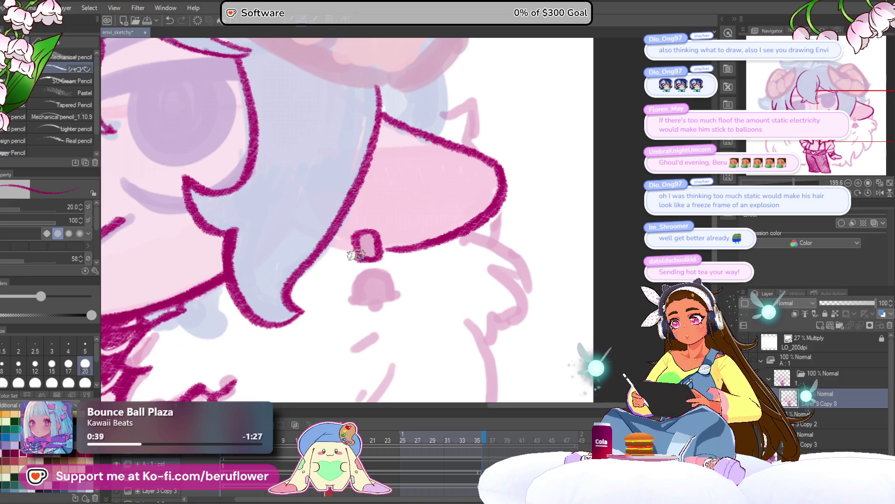
pyautogui.moveTo(355, 296)
pyautogui.mouseDown()
pyautogui.moveTo(387, 269)
pyautogui.moveTo(396, 294)
pyautogui.moveTo(347, 298)
pyautogui.moveTo(396, 299)
pyautogui.mouseUp()
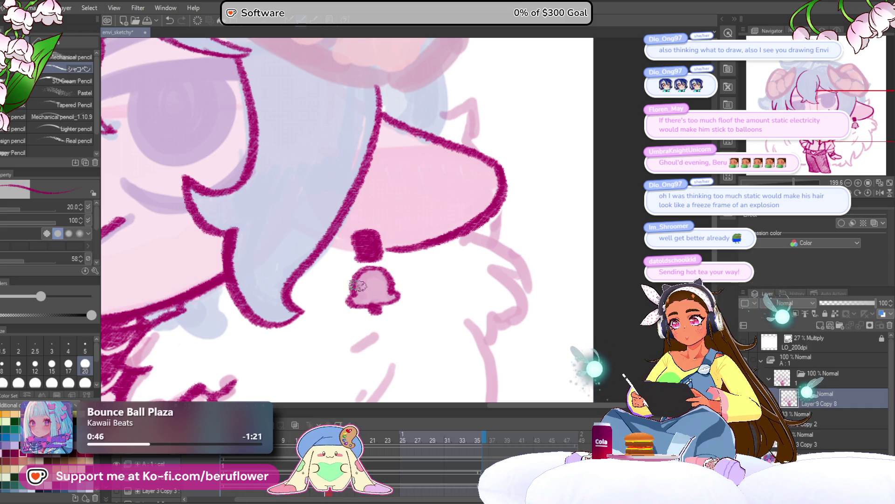
pyautogui.moveTo(362, 294)
pyautogui.mouseDown()
pyautogui.moveTo(373, 285)
pyautogui.moveTo(383, 298)
pyautogui.moveTo(397, 293)
pyautogui.moveTo(364, 292)
pyautogui.moveTo(381, 290)
pyautogui.moveTo(335, 238)
pyautogui.mouseUp()
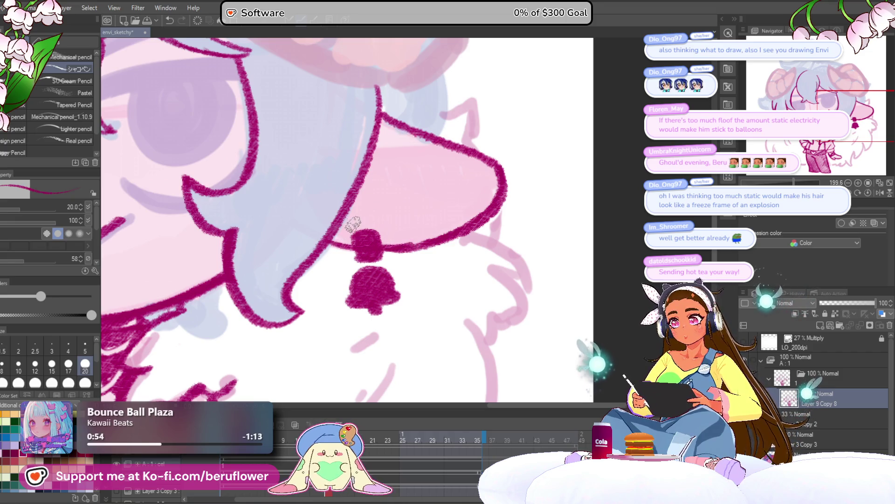
pyautogui.moveTo(345, 225); pyautogui.dragTo(389, 246)
pyautogui.moveTo(448, 224)
pyautogui.mouseDown()
pyautogui.moveTo(459, 214)
pyautogui.moveTo(428, 160)
pyautogui.moveTo(415, 174)
pyautogui.mouseUp()
pyautogui.scroll(-5, 490, 172)
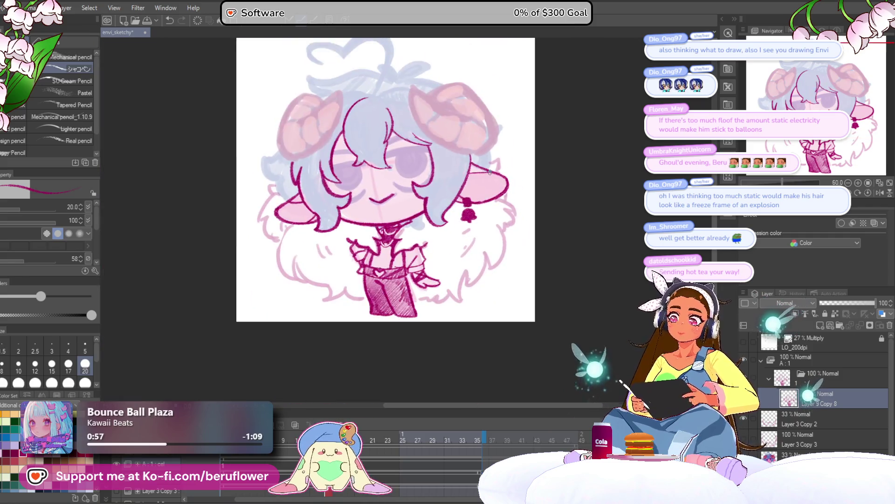
pyautogui.moveTo(520, 305); pyautogui.dragTo(516, 318)
# Step: Ink the right edge and wavy bottom curves of the fluffy collar
pyautogui.scroll(4, 436, 259)
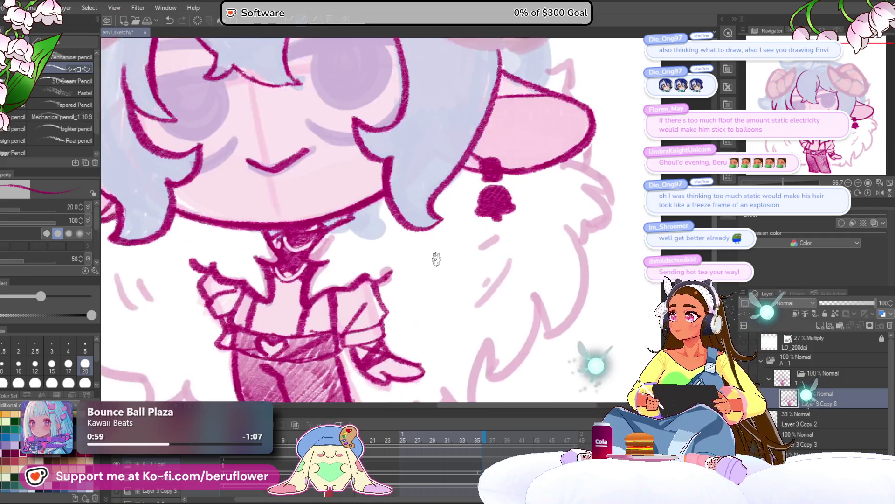
pyautogui.scroll(-3, 436, 259)
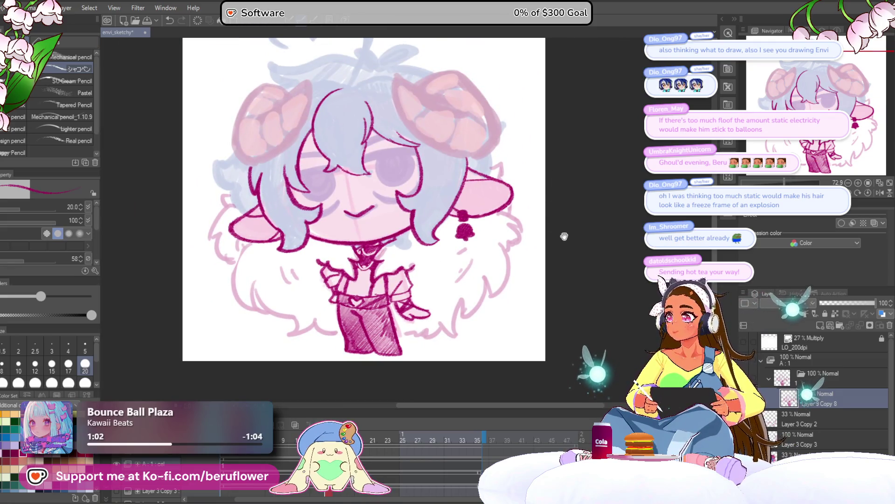
pyautogui.moveTo(548, 229); pyautogui.dragTo(545, 247)
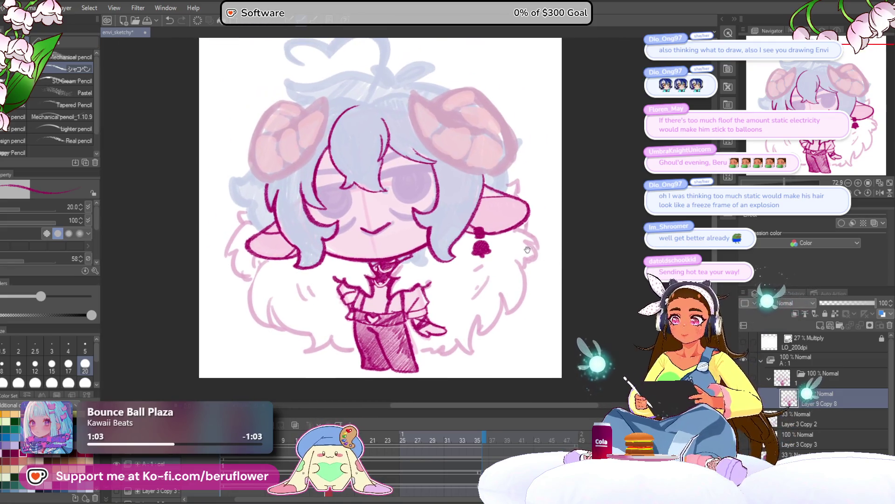
pyautogui.scroll(5, 461, 235)
pyautogui.moveTo(461, 235); pyautogui.dragTo(453, 161)
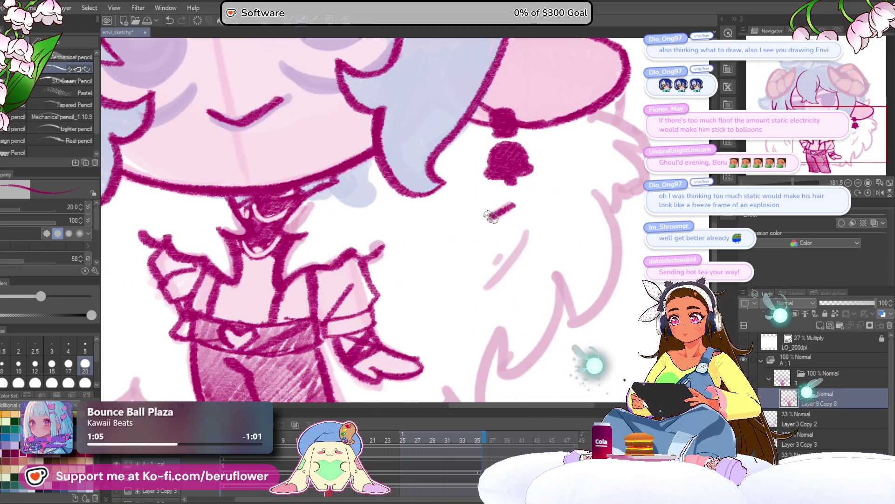
pyautogui.moveTo(495, 240)
pyautogui.mouseDown()
pyautogui.moveTo(504, 213)
pyautogui.moveTo(482, 236)
pyautogui.mouseUp()
pyautogui.moveTo(470, 285)
pyautogui.mouseDown()
pyautogui.moveTo(460, 266)
pyautogui.moveTo(465, 224)
pyautogui.mouseUp()
pyautogui.moveTo(503, 221)
pyautogui.mouseDown()
pyautogui.moveTo(473, 284)
pyautogui.moveTo(492, 320)
pyautogui.moveTo(505, 307)
pyautogui.mouseUp()
pyautogui.moveTo(460, 269)
pyautogui.mouseDown()
pyautogui.moveTo(467, 296)
pyautogui.moveTo(422, 291)
pyautogui.moveTo(363, 309)
pyautogui.mouseUp()
pyautogui.moveTo(585, 190); pyautogui.dragTo(483, 260)
pyautogui.moveTo(466, 228)
pyautogui.mouseDown()
pyautogui.moveTo(458, 293)
pyautogui.moveTo(410, 294)
pyautogui.moveTo(412, 323)
pyautogui.mouseUp()
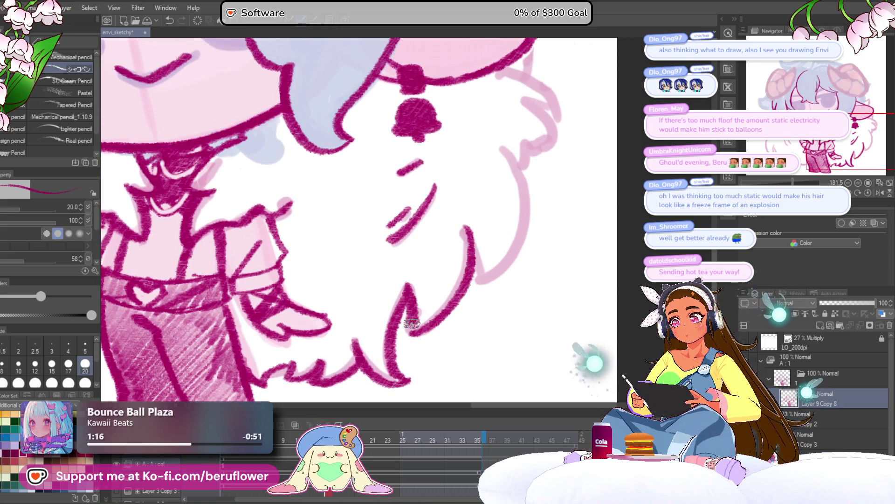
# Step: Add the fur's right outline and curved fur strokes to the collar
pyautogui.moveTo(532, 245); pyautogui.dragTo(500, 277)
pyautogui.moveTo(469, 183)
pyautogui.mouseDown()
pyautogui.moveTo(480, 293)
pyautogui.moveTo(447, 322)
pyautogui.mouseUp()
pyautogui.moveTo(434, 280); pyautogui.dragTo(454, 308)
pyautogui.moveTo(508, 169); pyautogui.dragTo(489, 222)
pyautogui.moveTo(445, 158)
pyautogui.mouseDown()
pyautogui.moveTo(510, 200)
pyautogui.moveTo(507, 240)
pyautogui.moveTo(480, 253)
pyautogui.mouseUp()
# Step: Redraw the right ear's inner edge line
pyautogui.moveTo(443, 206)
pyautogui.mouseDown()
pyautogui.moveTo(496, 184)
pyautogui.moveTo(489, 250)
pyautogui.moveTo(482, 185)
pyautogui.mouseUp()
pyautogui.moveTo(444, 159); pyautogui.dragTo(414, 274)
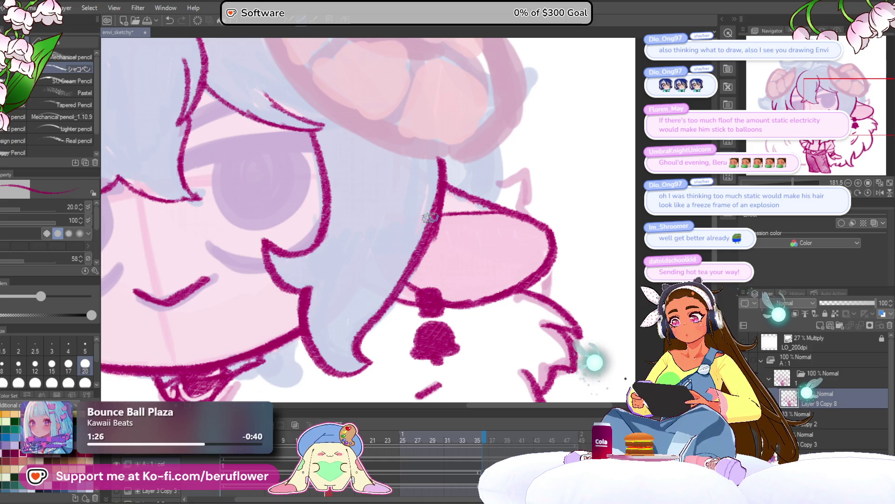
pyautogui.hotkey('ctrl', 'z')
pyautogui.moveTo(443, 178)
pyautogui.mouseDown()
pyautogui.moveTo(414, 259)
pyautogui.moveTo(441, 262)
pyautogui.moveTo(481, 245)
pyautogui.moveTo(527, 253)
pyautogui.moveTo(551, 241)
pyautogui.moveTo(485, 203)
pyautogui.moveTo(448, 208)
pyautogui.moveTo(459, 196)
pyautogui.moveTo(474, 205)
pyautogui.moveTo(510, 198)
pyautogui.moveTo(521, 207)
pyautogui.moveTo(515, 272)
pyautogui.mouseUp()
pyautogui.scroll(-5, 450, 293)
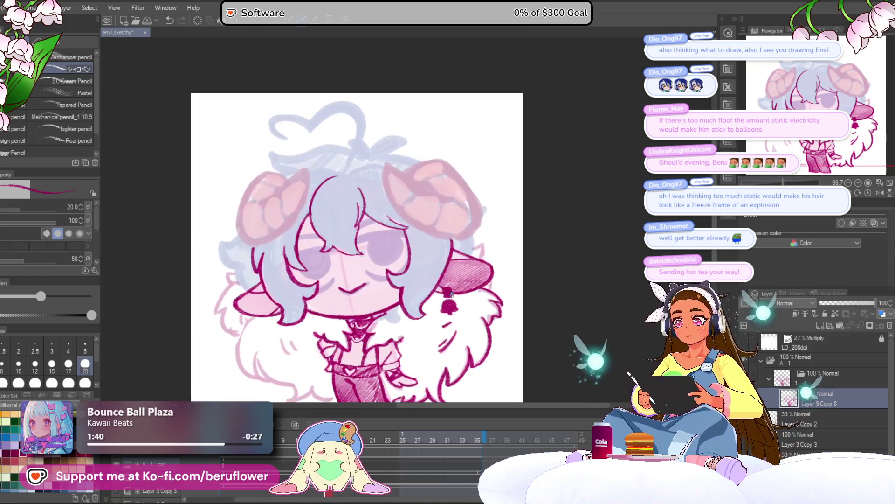
# Step: Hatch shading into the left ear
pyautogui.scroll(4, 389, 214)
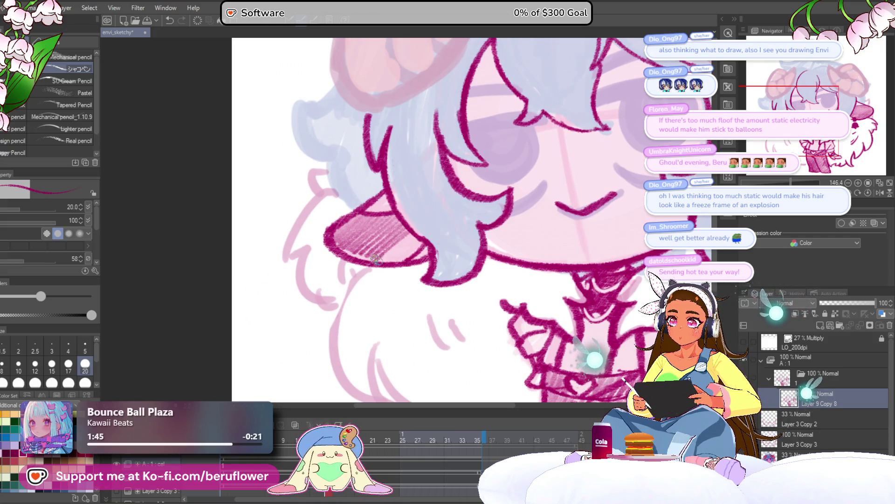
pyautogui.moveTo(399, 253); pyautogui.dragTo(423, 242)
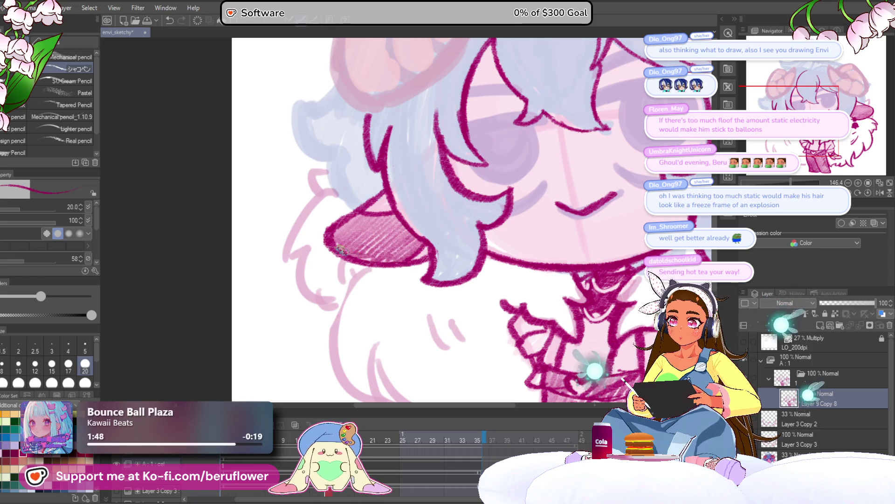
pyautogui.scroll(-5, 391, 265)
pyautogui.scroll(1, 393, 267)
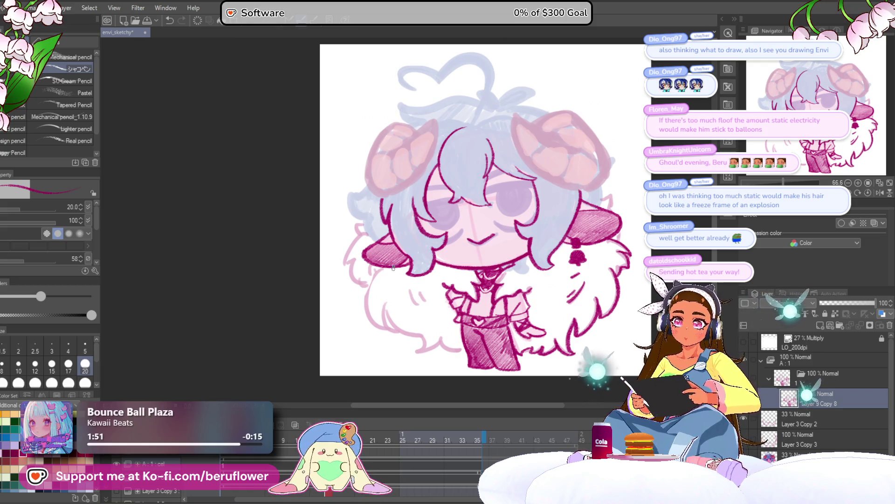
# Step: Ink the left outline of the collar fur
pyautogui.moveTo(496, 236); pyautogui.dragTo(393, 243)
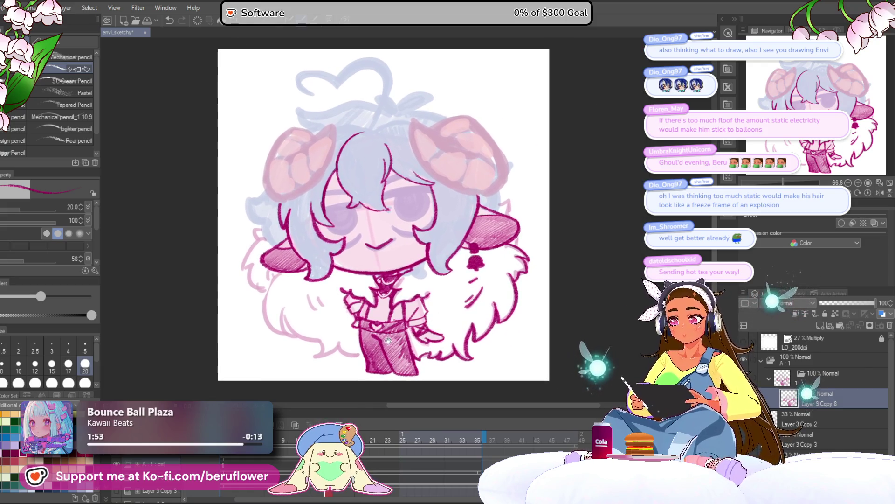
pyautogui.scroll(3, 442, 191)
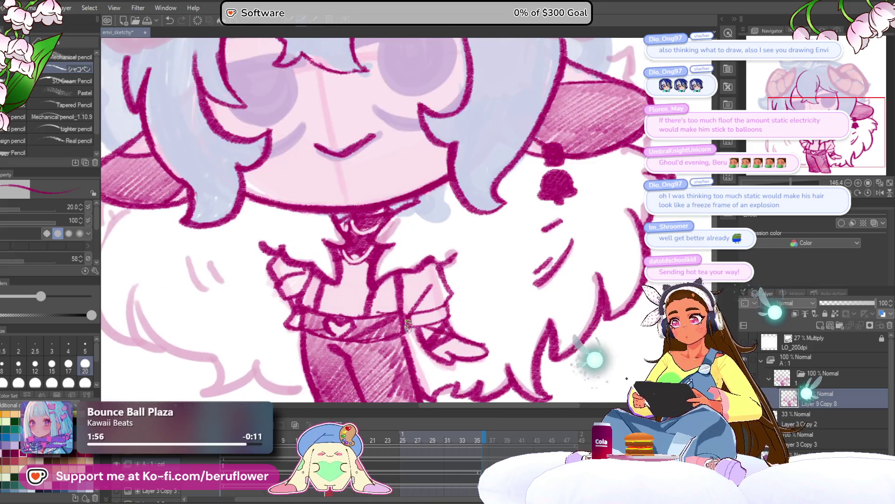
pyautogui.scroll(2, 359, 187)
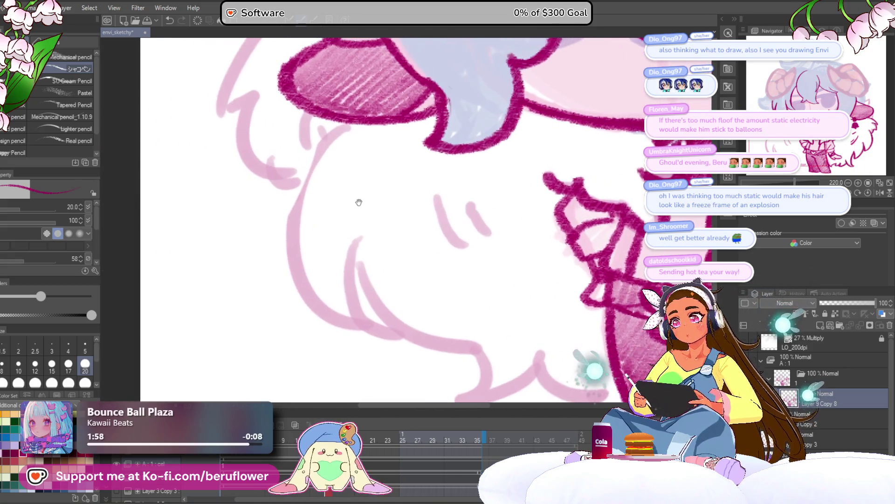
pyautogui.moveTo(345, 121); pyautogui.dragTo(287, 214)
pyautogui.hotkey('ctrl', 'z')
pyautogui.moveTo(327, 141)
pyautogui.mouseDown()
pyautogui.moveTo(286, 266)
pyautogui.moveTo(318, 316)
pyautogui.moveTo(369, 330)
pyautogui.moveTo(336, 304)
pyautogui.mouseUp()
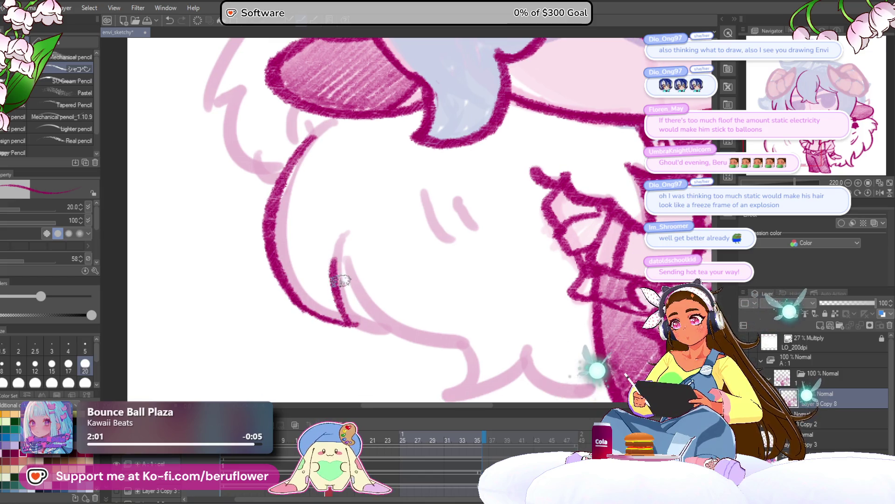